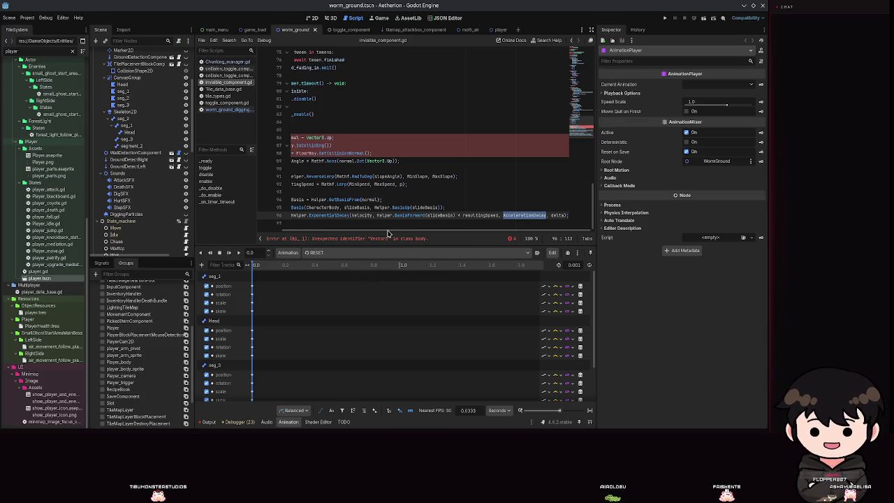
Inspect the pasted slope code on line 96, selecting resultingSpeed, slideBasis and Velocity
{"action": "left_click", "coordinate": [377, 222]}
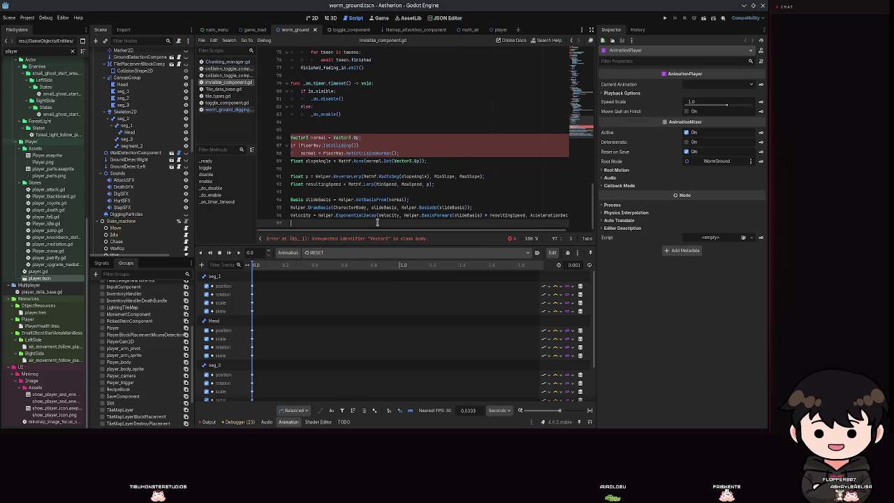
{"action": "double_click", "coordinate": [503, 215]}
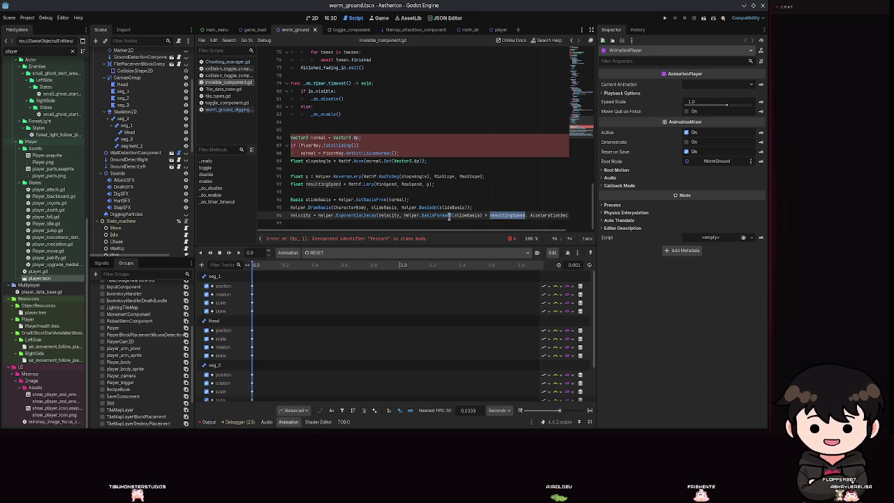
{"action": "left_click", "coordinate": [457, 215]}
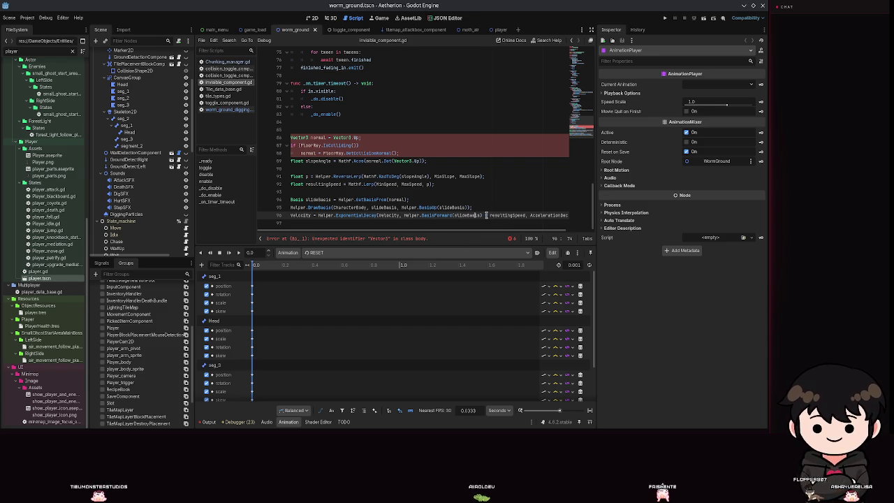
{"action": "triple_click", "coordinate": [394, 217]}
{"action": "left_click", "coordinate": [394, 216]}
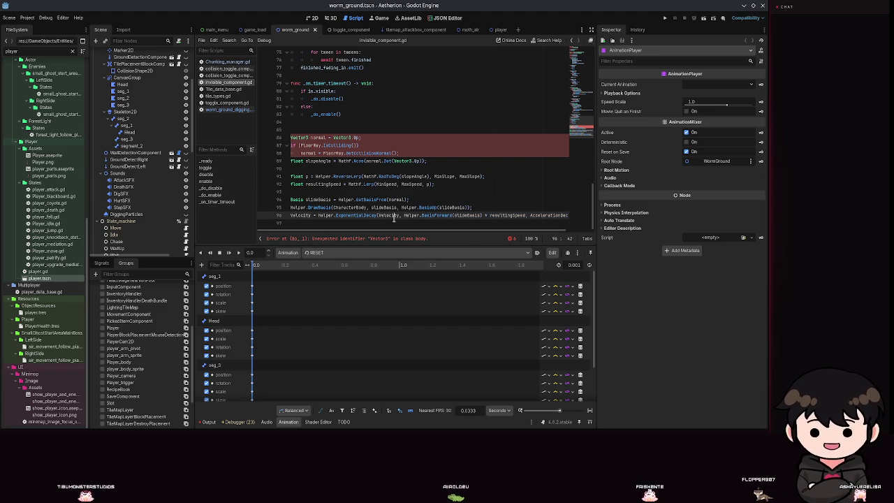
{"action": "mouse_move", "coordinate": [527, 217]}
{"action": "left_mouse_down"}
{"action": "mouse_move", "coordinate": [417, 216]}
{"action": "mouse_move", "coordinate": [509, 217]}
{"action": "left_mouse_up"}
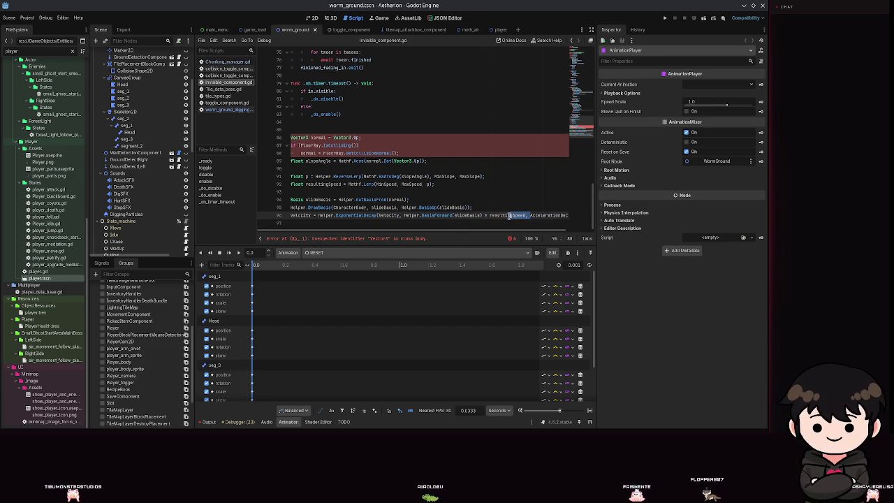
{"action": "scroll", "coordinate": [520, 223], "scroll_direction": "right", "scroll_amount": 2}
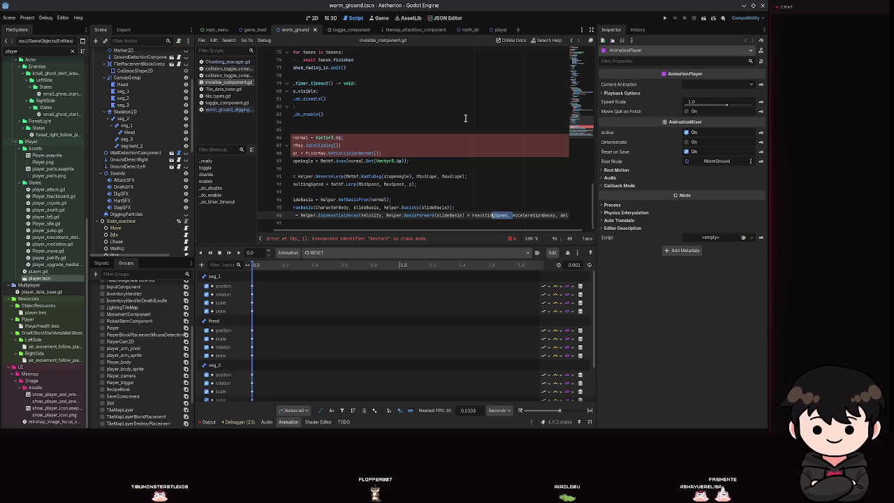
Delete the stray pasted lines below line 83 and save the script
{"action": "left_click", "coordinate": [465, 117]}
{"action": "key", "text": "Down"}
{"action": "key", "text": "Down"}
{"action": "key", "text": "Down"}
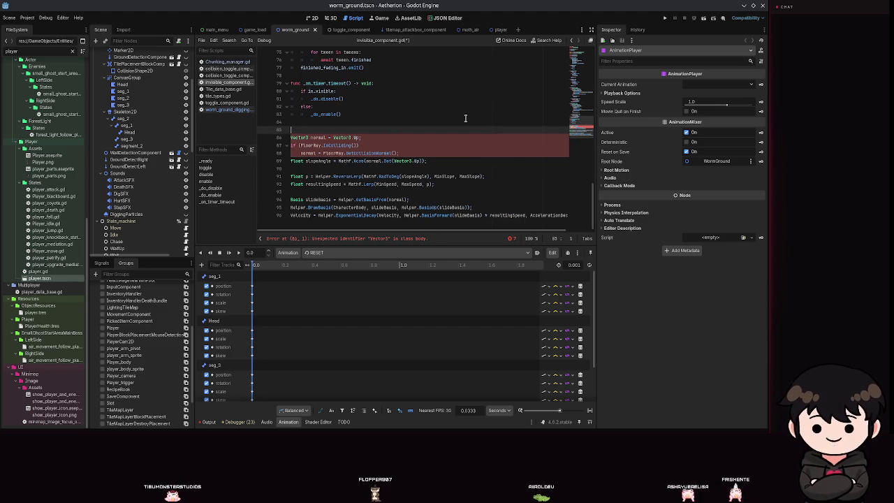
{"action": "key", "text": "ctrl+shift+End"}
{"action": "key", "text": "Delete"}
{"action": "key", "text": "ctrl+s"}
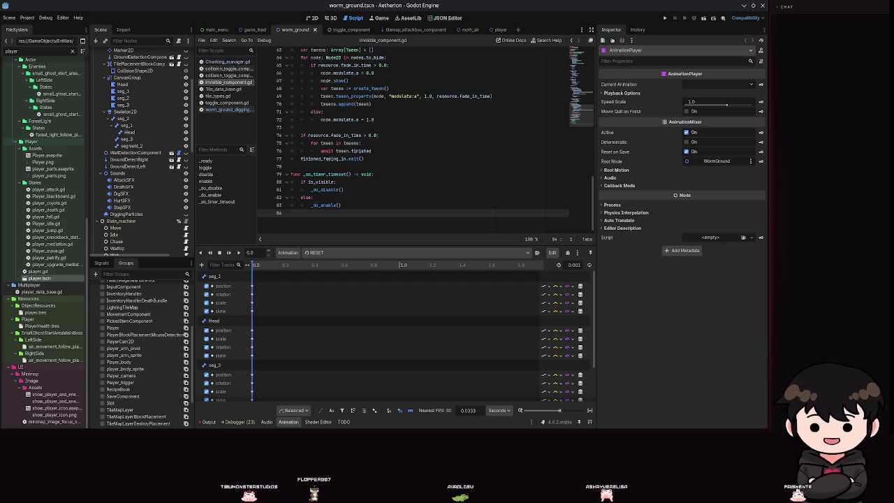
Paste the C# GetBasisFromUp method below the _on_timer_timeout function
{"action": "left_click", "coordinate": [418, 206]}
{"action": "key", "text": "Return"}
{"action": "key", "text": "Return"}
{"action": "key", "text": "Return"}
{"action": "key", "text": "ctrl+v"}
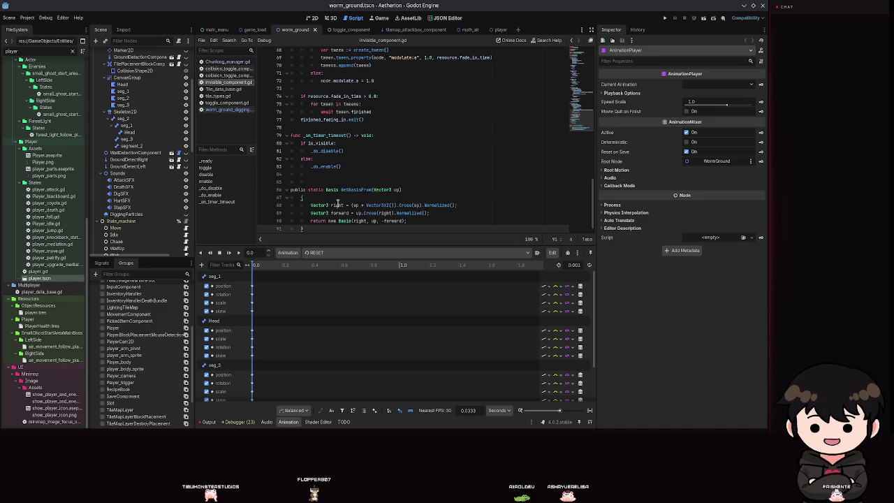
{"action": "double_click", "coordinate": [389, 207]}
{"action": "left_click", "coordinate": [388, 199]}
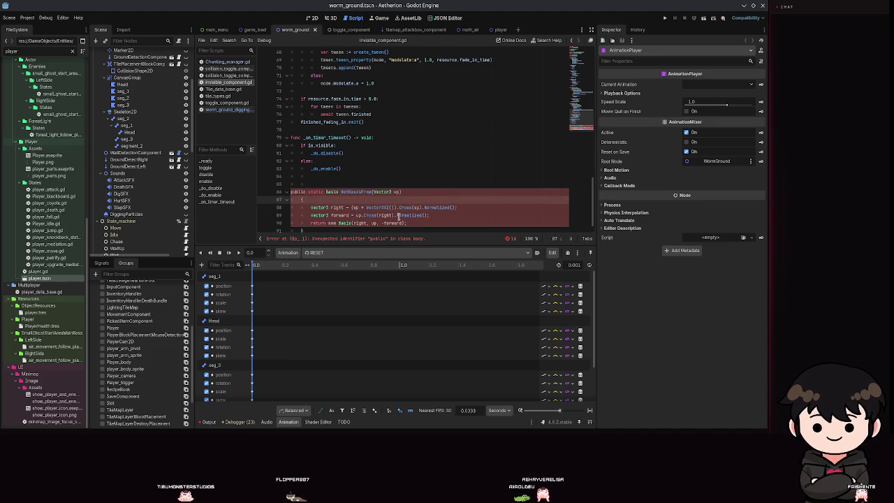
{"action": "double_click", "coordinate": [358, 208]}
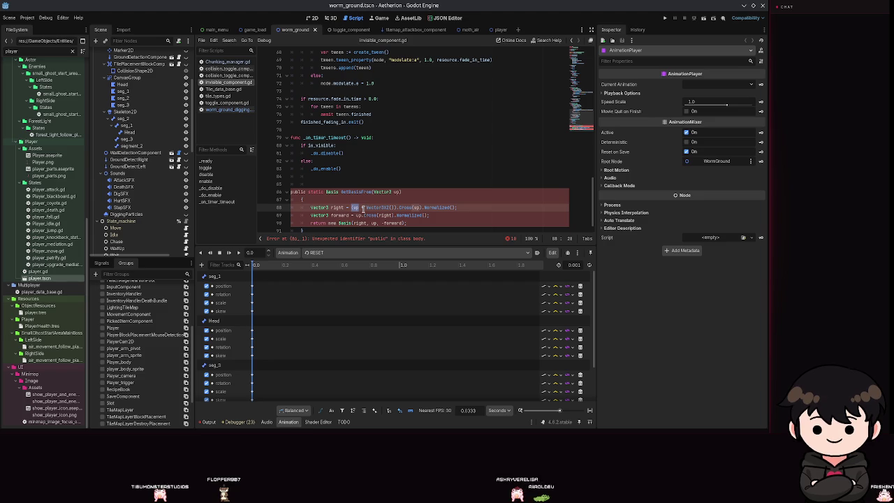
{"action": "left_click_drag", "start_coordinate": [366, 207], "coordinate": [393, 207]}
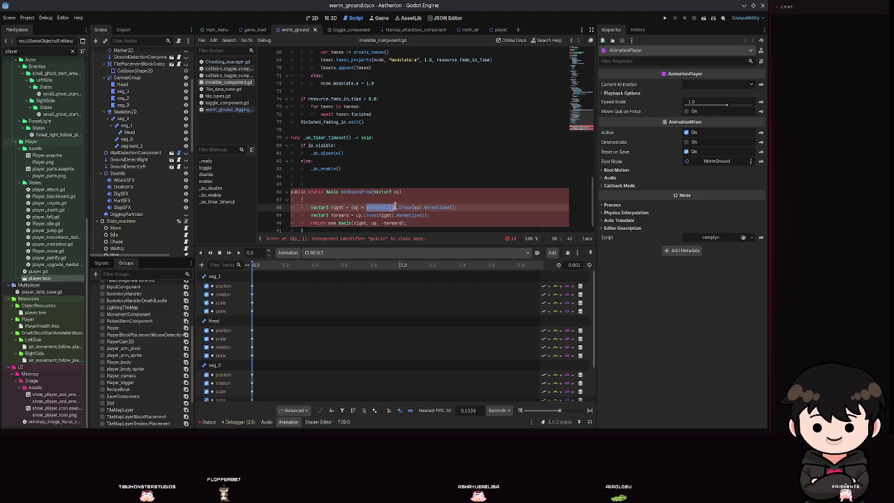
{"action": "left_click", "coordinate": [416, 208]}
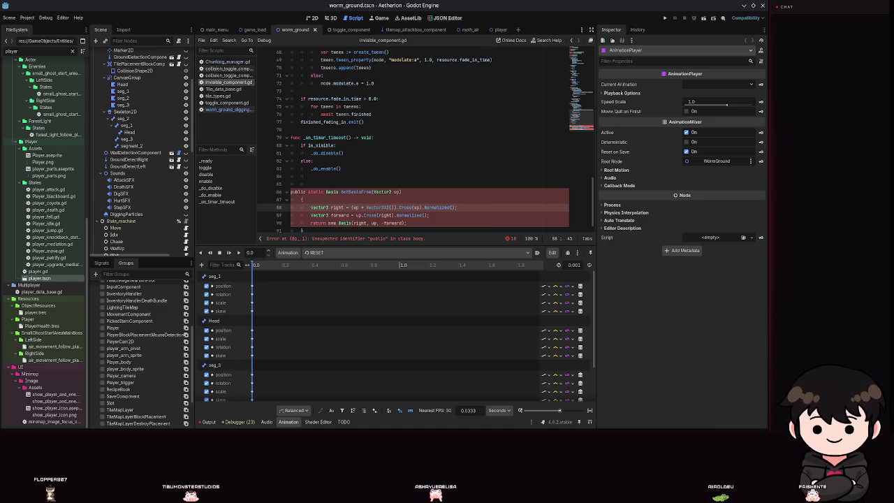
{"action": "double_click", "coordinate": [397, 223]}
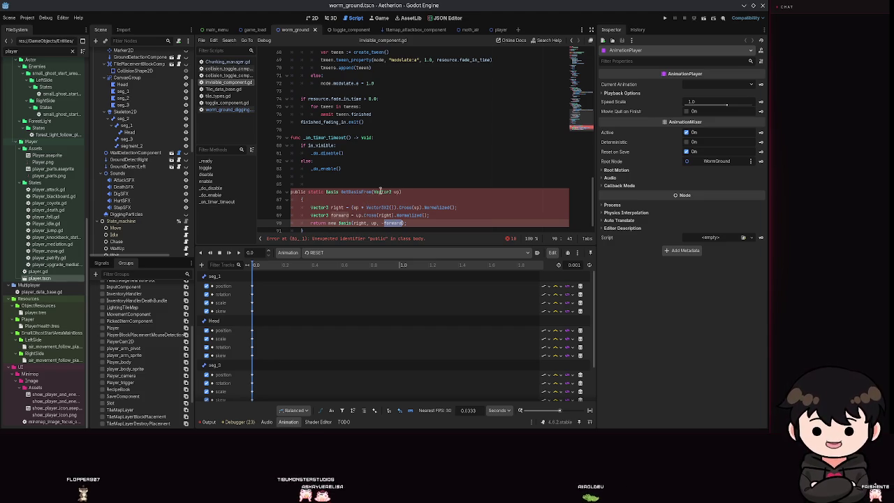
{"action": "left_click_drag", "start_coordinate": [427, 206], "coordinate": [422, 215]}
{"action": "left_click", "coordinate": [434, 207]}
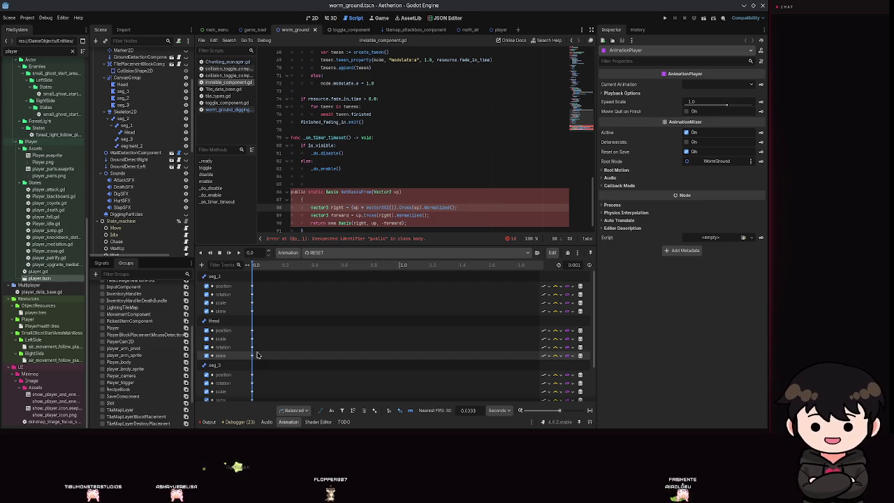
Delete the GetBasisFromUp method on lines 84–91 and save invisible_component.gd
{"action": "left_click", "coordinate": [481, 137]}
{"action": "left_click", "coordinate": [420, 191]}
{"action": "key", "text": "ctrl+a"}
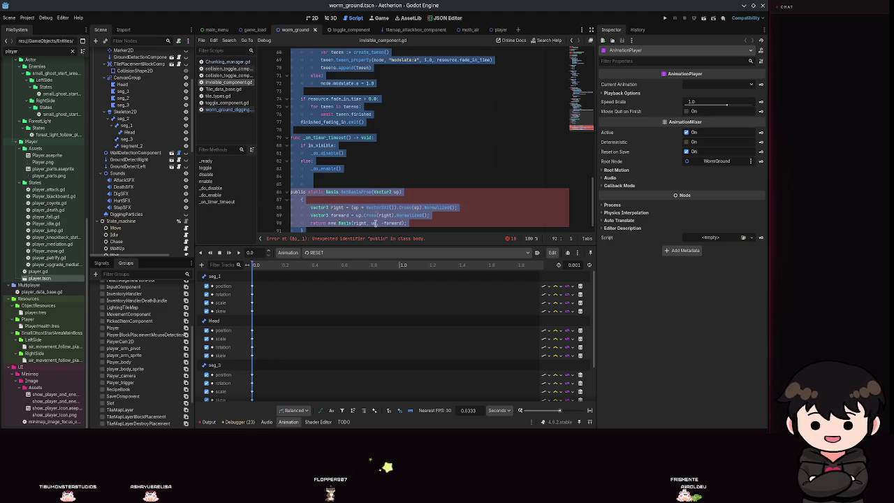
{"action": "left_click", "coordinate": [346, 228]}
{"action": "left_click_drag", "start_coordinate": [346, 227], "coordinate": [246, 175]}
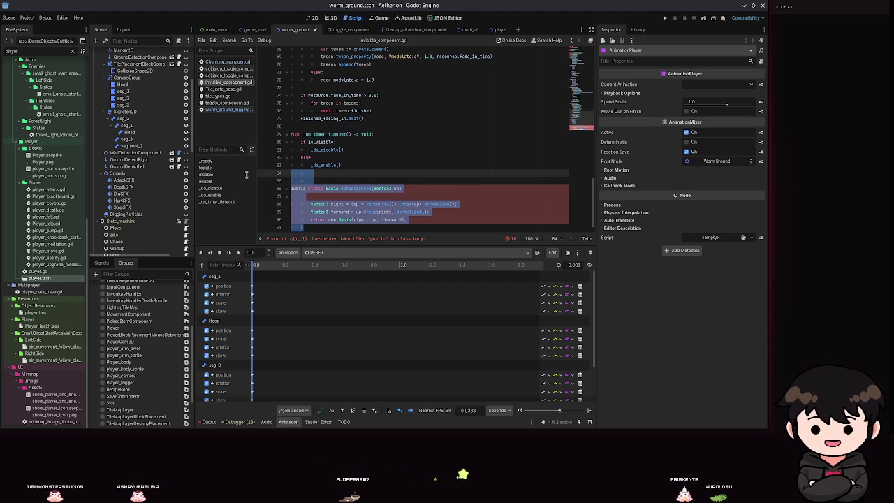
{"action": "key", "text": "Delete"}
{"action": "key", "text": "Return"}
{"action": "key", "text": "ctrl+s"}
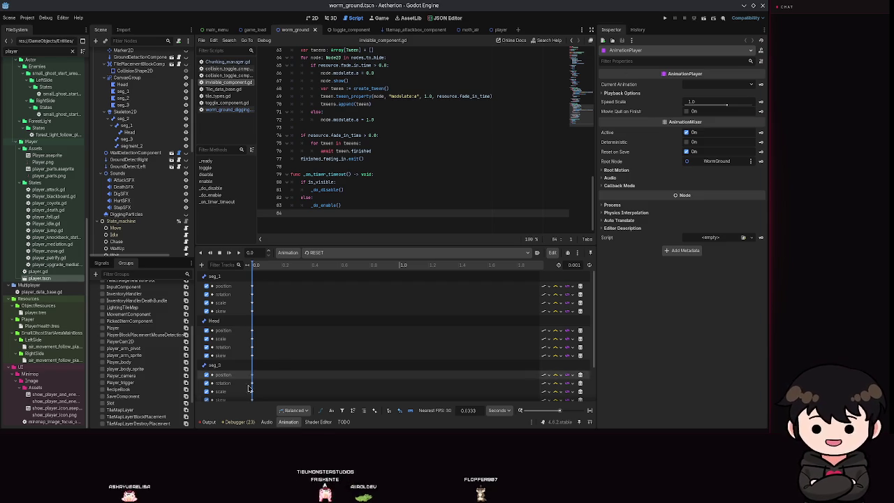
Check the Balanced keyframe interpolation options, save, and return to the 2D workspace
{"action": "left_click", "coordinate": [292, 410]}
{"action": "key", "text": "ctrl+s"}
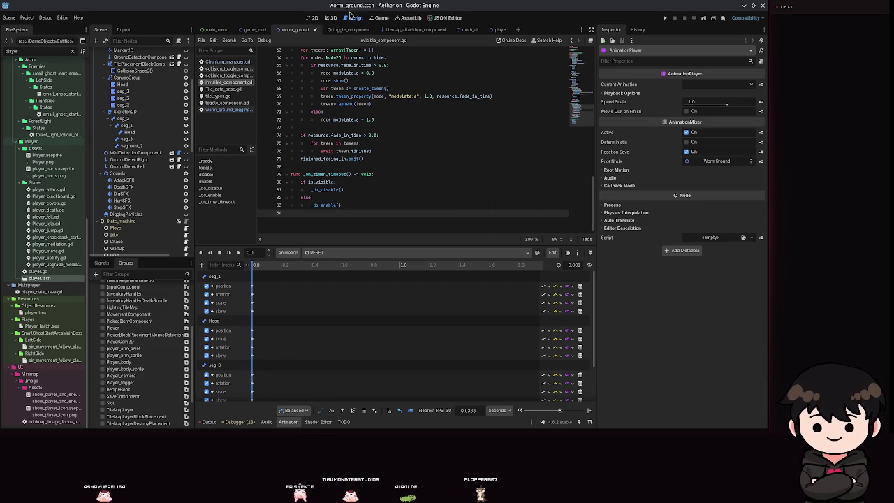
{"action": "key", "text": "ctrl+F1"}
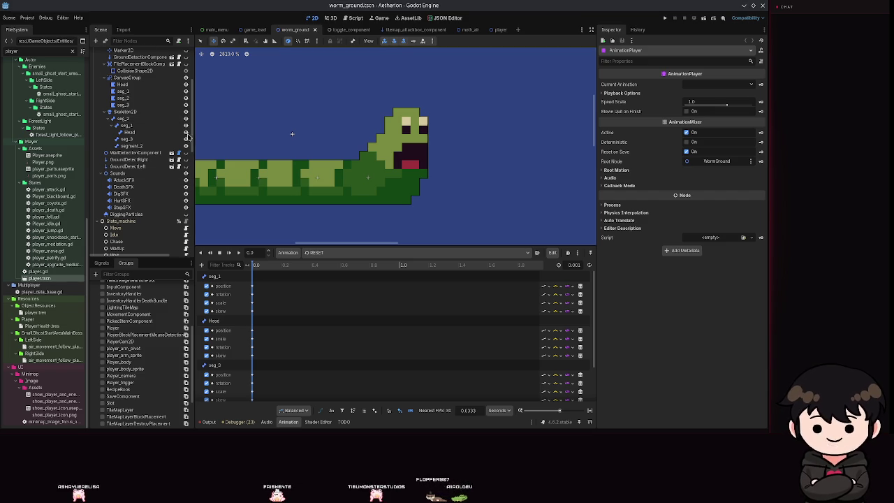
Select seg_3 in the Scene dock and enable the create-points tool in the Polygon editor's Points tab
{"action": "scroll", "coordinate": [125, 132], "scroll_direction": "up", "scroll_amount": 5}
{"action": "left_click", "coordinate": [123, 176]}
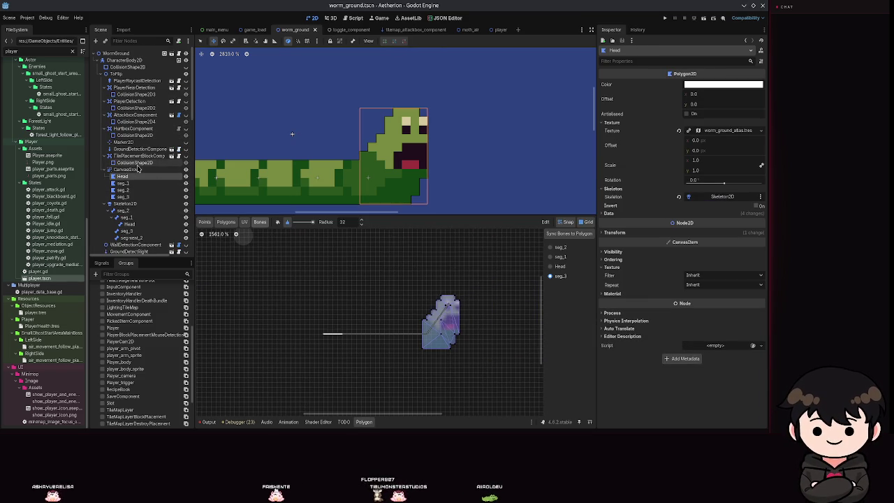
{"action": "left_click", "coordinate": [123, 183]}
{"action": "scroll", "coordinate": [393, 337], "scroll_direction": "up", "scroll_amount": 2}
{"action": "left_click_drag", "start_coordinate": [408, 333], "coordinate": [358, 301]}
{"action": "left_click", "coordinate": [224, 222]}
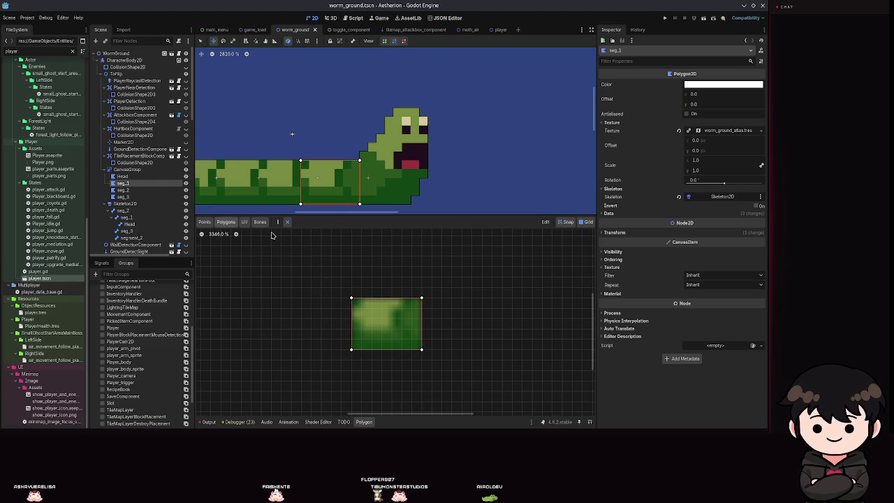
{"action": "left_click", "coordinate": [204, 221]}
{"action": "scroll", "coordinate": [381, 307], "scroll_direction": "up", "scroll_amount": 4}
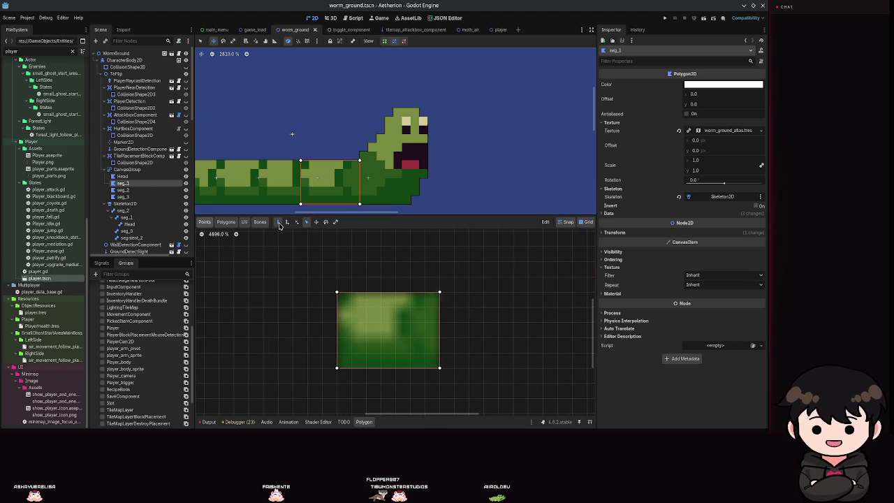
{"action": "scroll", "coordinate": [349, 305], "scroll_direction": "up", "scroll_amount": 3}
{"action": "left_click", "coordinate": [286, 222]}
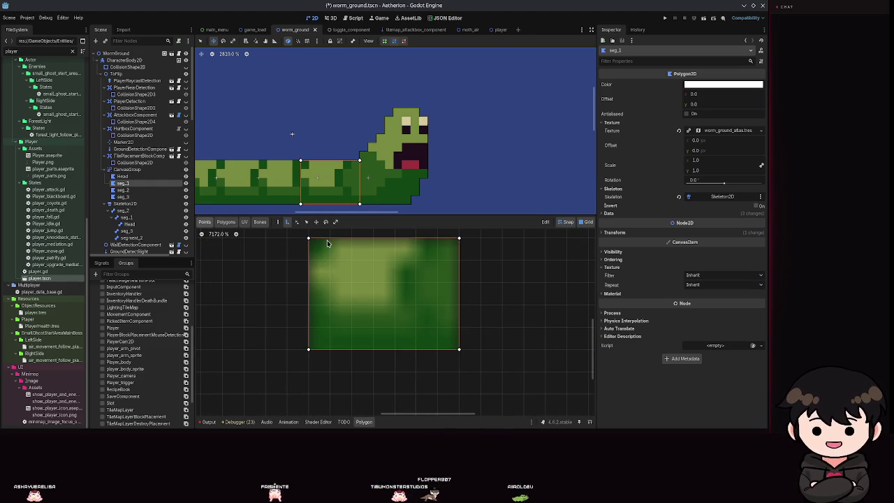
Add six vertices along seg_3's top edge and six along its bottom edge, then save
{"action": "left_click", "coordinate": [330, 239]}
{"action": "left_click", "coordinate": [351, 238]}
{"action": "left_click", "coordinate": [373, 239]}
{"action": "left_click", "coordinate": [395, 239]}
{"action": "left_click", "coordinate": [416, 238]}
{"action": "left_click", "coordinate": [437, 239]}
{"action": "left_click", "coordinate": [437, 349]}
{"action": "left_click", "coordinate": [416, 349]}
{"action": "left_click", "coordinate": [394, 349]}
{"action": "left_click", "coordinate": [373, 349]}
{"action": "left_click", "coordinate": [352, 349]}
{"action": "left_click", "coordinate": [329, 349]}
{"action": "key", "text": "ctrl+s"}
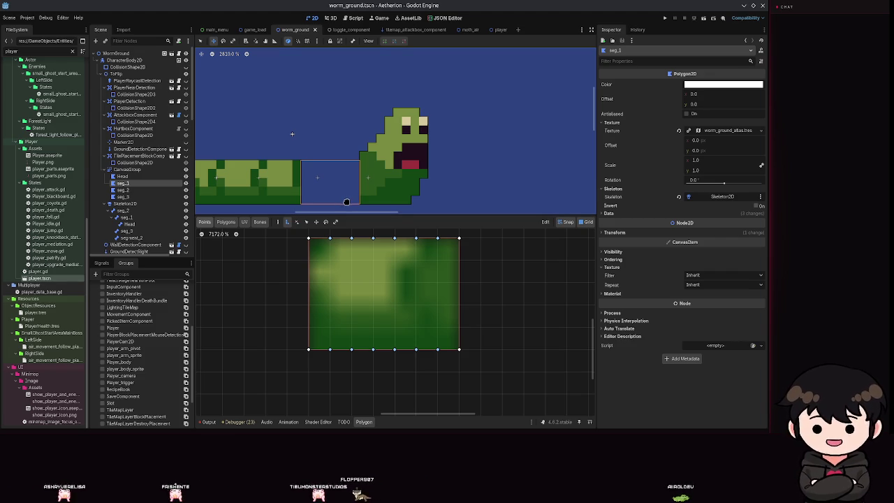
Define a first internal sub-polygon along seg_3's left edge and save the scene
{"action": "left_click", "coordinate": [236, 222]}
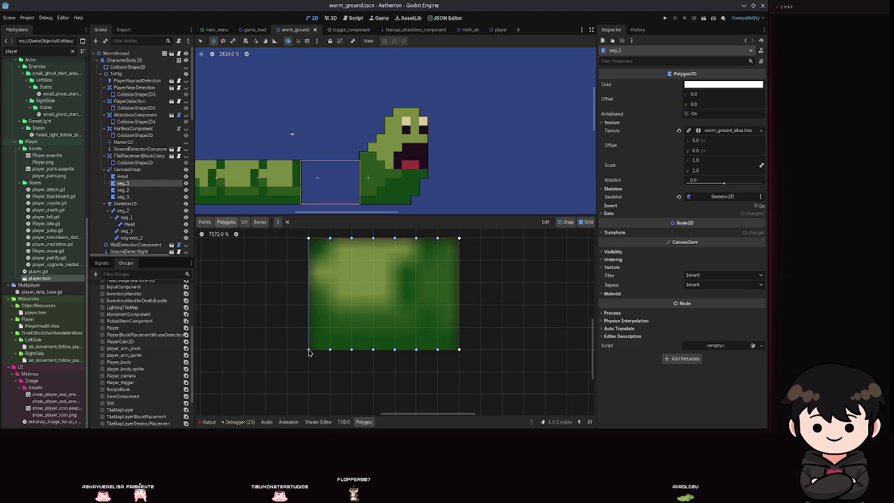
{"action": "left_click", "coordinate": [330, 238]}
{"action": "left_click", "coordinate": [308, 349]}
{"action": "left_click", "coordinate": [309, 238]}
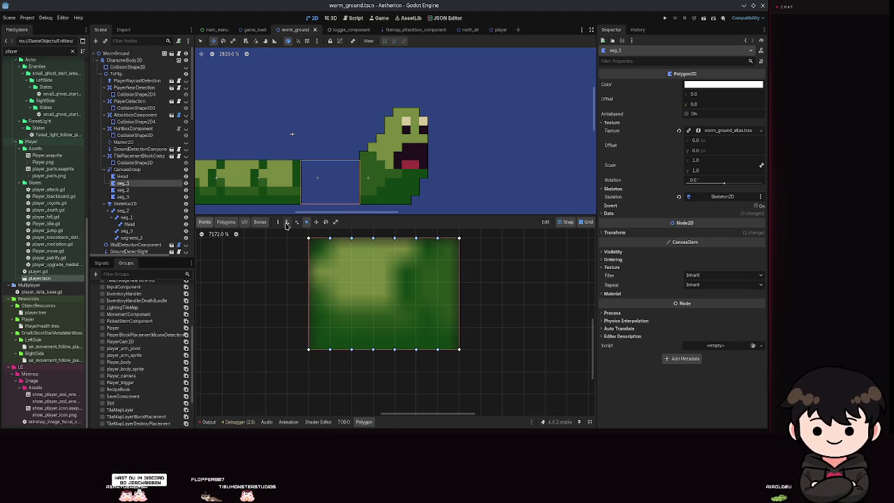
{"action": "left_click", "coordinate": [307, 283]}
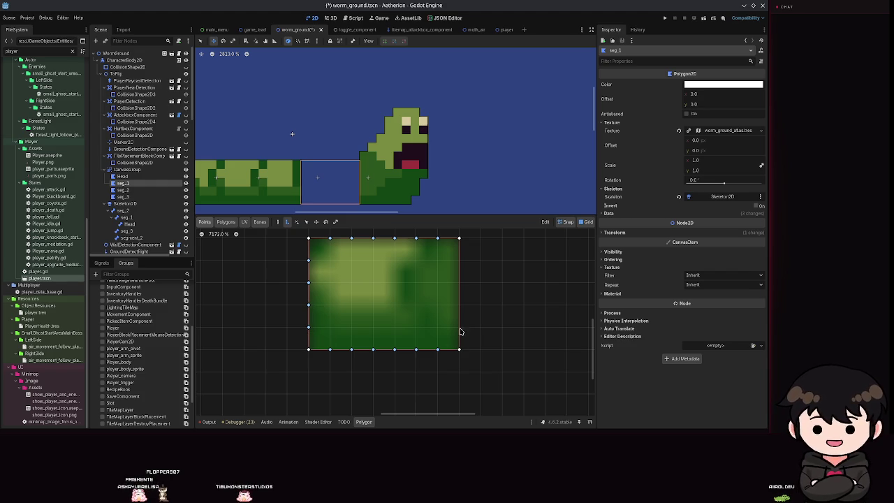
{"action": "key", "text": "ctrl+s"}
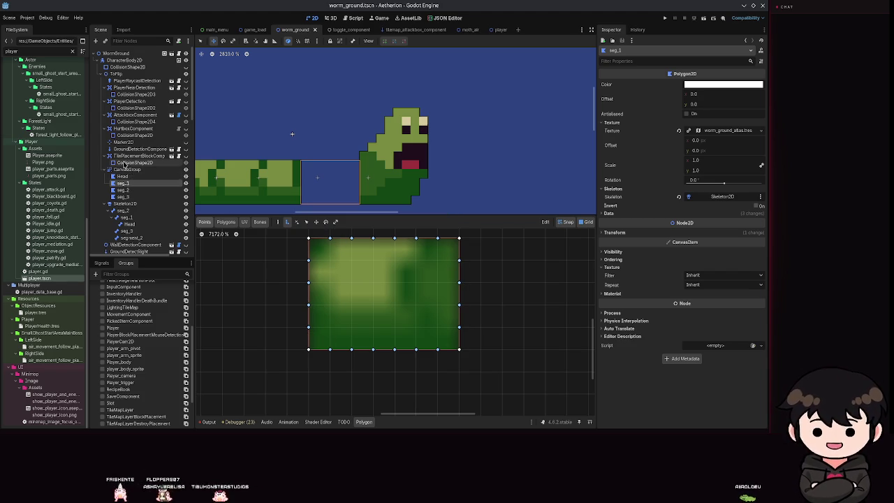
Define a small triangle polygon at seg_3's top-left corner in the Polygons tab
{"action": "left_click", "coordinate": [226, 222]}
{"action": "left_click", "coordinate": [308, 238]}
{"action": "left_click", "coordinate": [329, 238]}
{"action": "left_click", "coordinate": [308, 259]}
{"action": "left_click", "coordinate": [308, 239]}
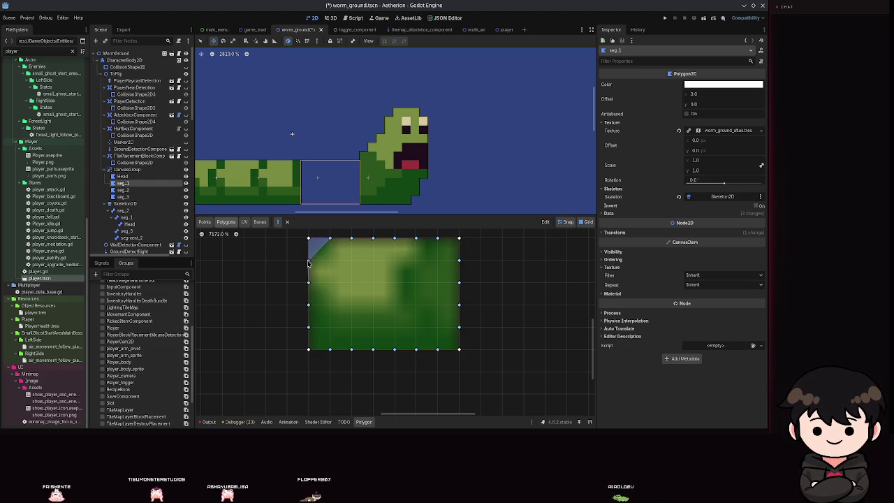
{"action": "left_click", "coordinate": [308, 282]}
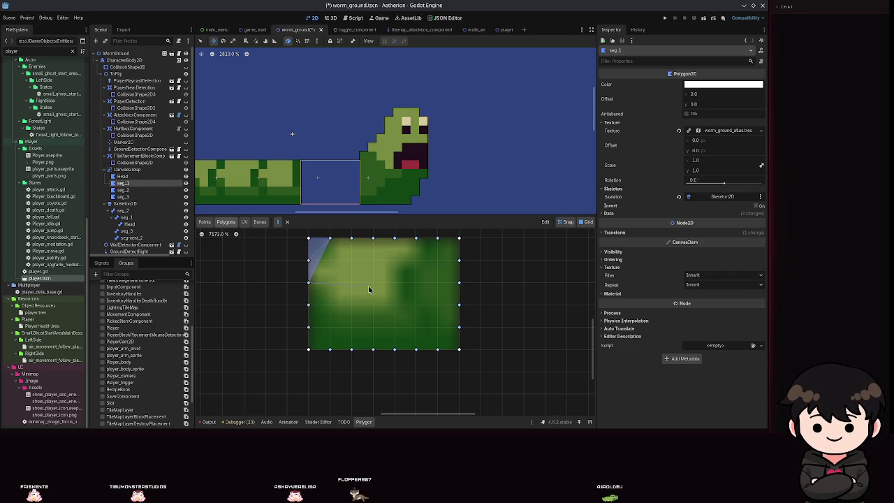
Remove the large polygon and the long left-edge triangle, then show the green texture
{"action": "left_click", "coordinate": [287, 221]}
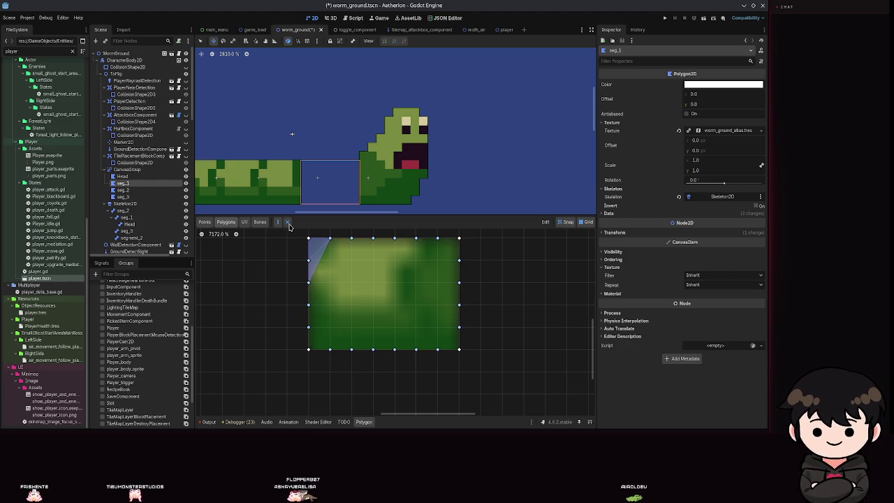
{"action": "left_click", "coordinate": [310, 285]}
{"action": "left_click", "coordinate": [316, 256]}
{"action": "left_click", "coordinate": [277, 223]}
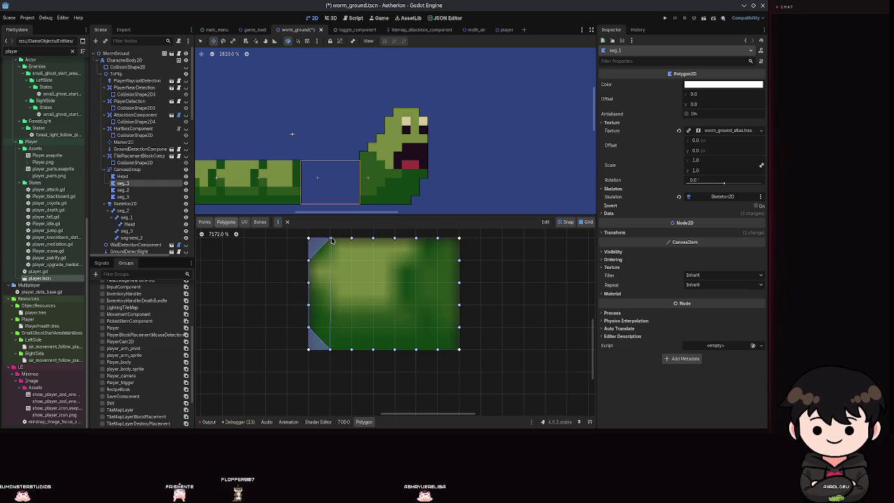
{"action": "scroll", "coordinate": [345, 325], "scroll_direction": "down", "scroll_amount": 4}
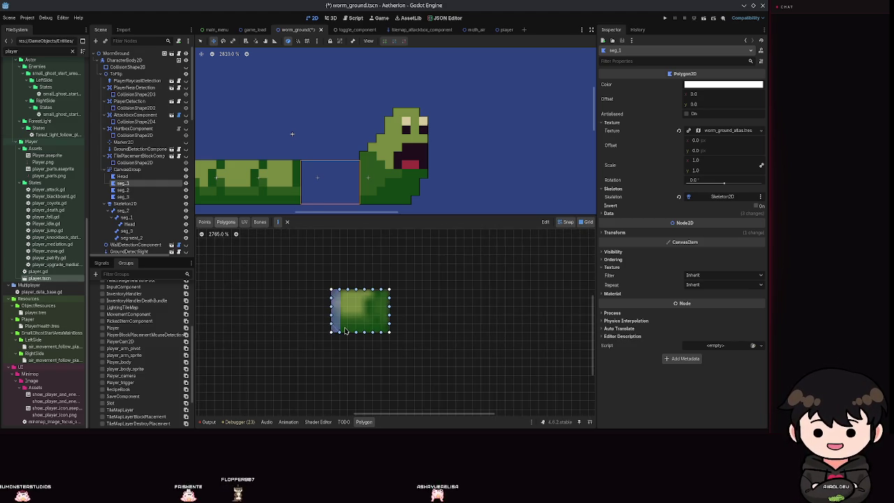
{"action": "scroll", "coordinate": [345, 324], "scroll_direction": "up", "scroll_amount": 5}
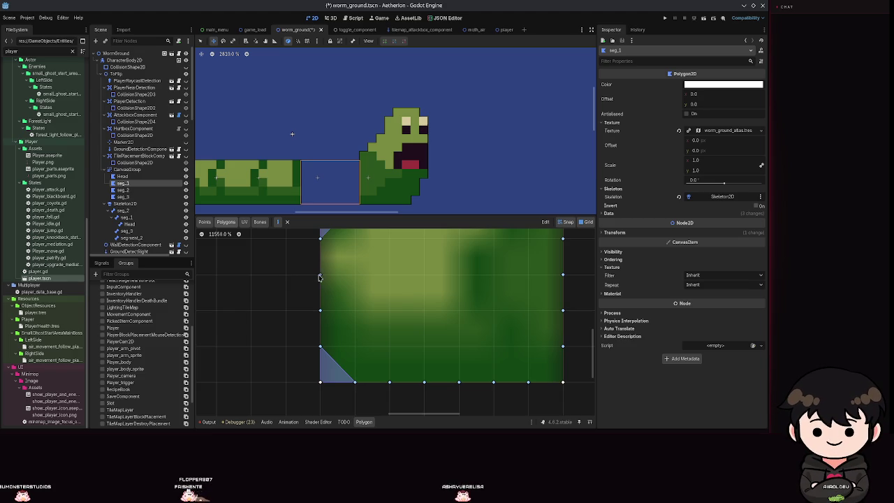
{"action": "scroll", "coordinate": [352, 281], "scroll_direction": "down", "scroll_amount": 2}
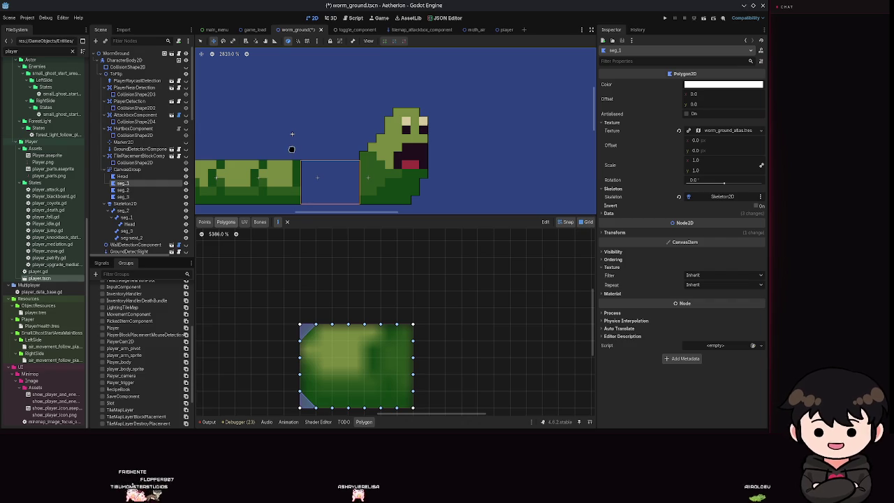
{"action": "scroll", "coordinate": [292, 149], "scroll_direction": "up", "scroll_amount": 3}
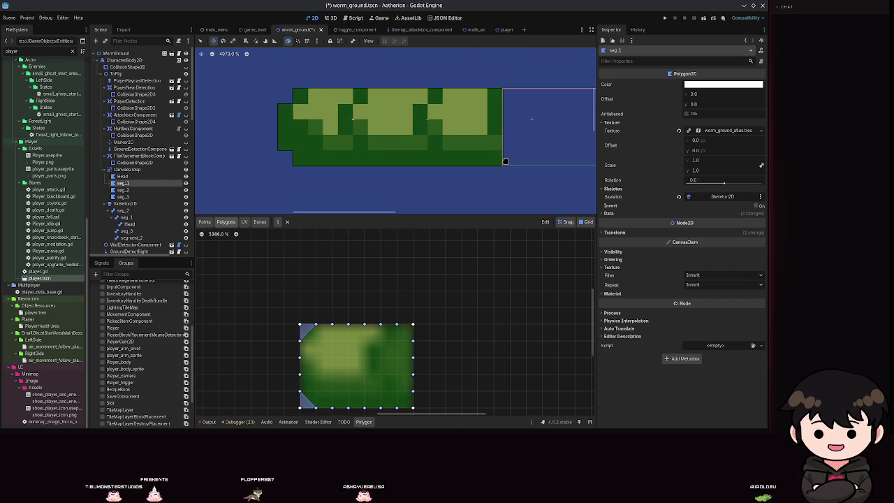
{"action": "scroll", "coordinate": [505, 162], "scroll_direction": "right", "scroll_amount": 5}
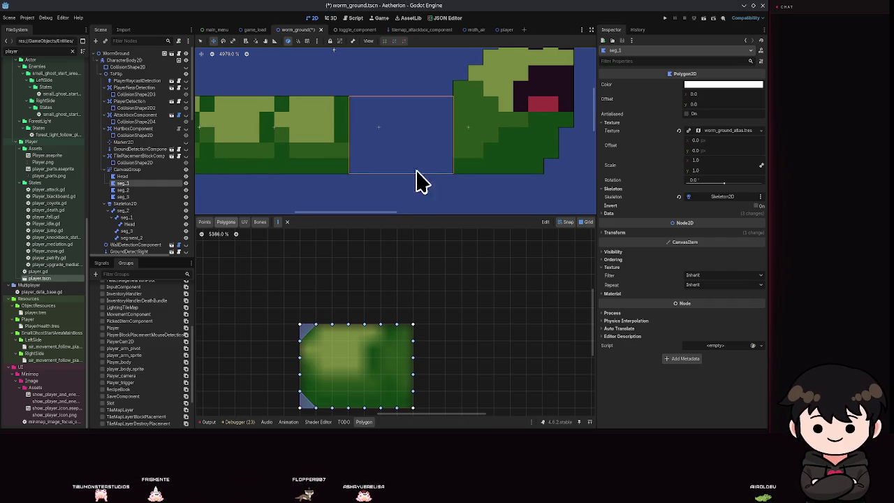
{"action": "scroll", "coordinate": [342, 264], "scroll_direction": "up", "scroll_amount": 5}
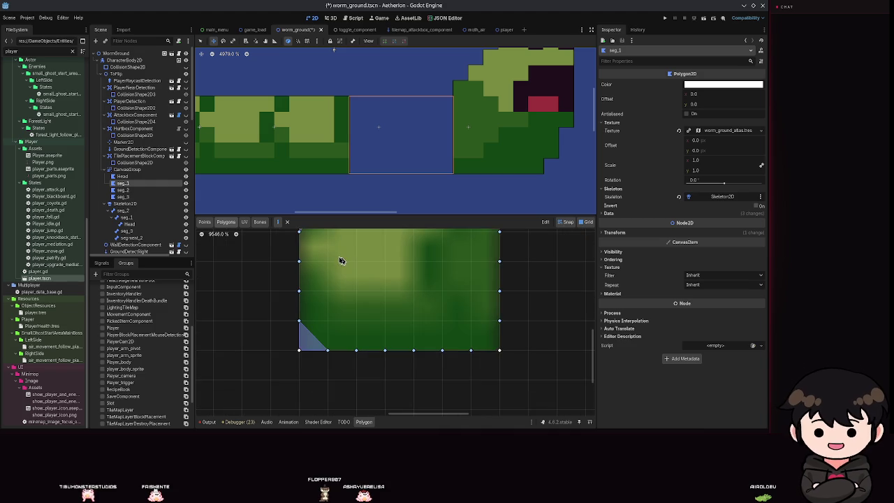
{"action": "scroll", "coordinate": [350, 289], "scroll_direction": "up", "scroll_amount": 1}
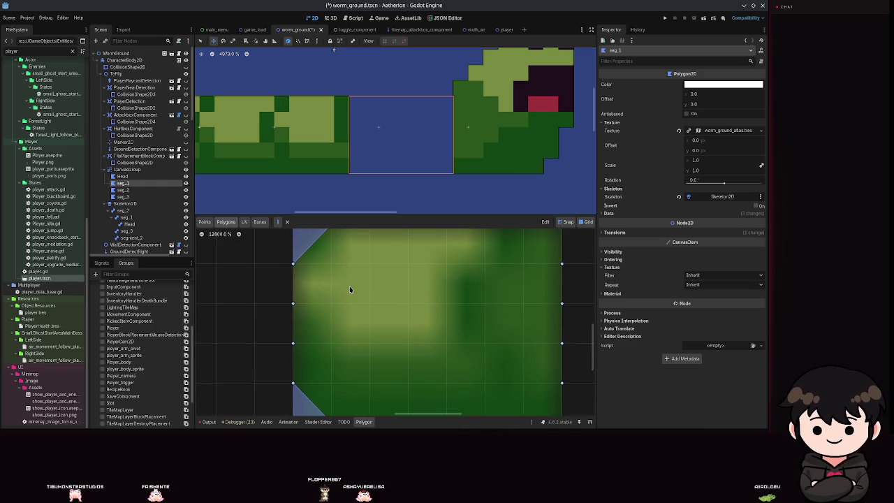
{"action": "scroll", "coordinate": [354, 282], "scroll_direction": "down", "scroll_amount": 3}
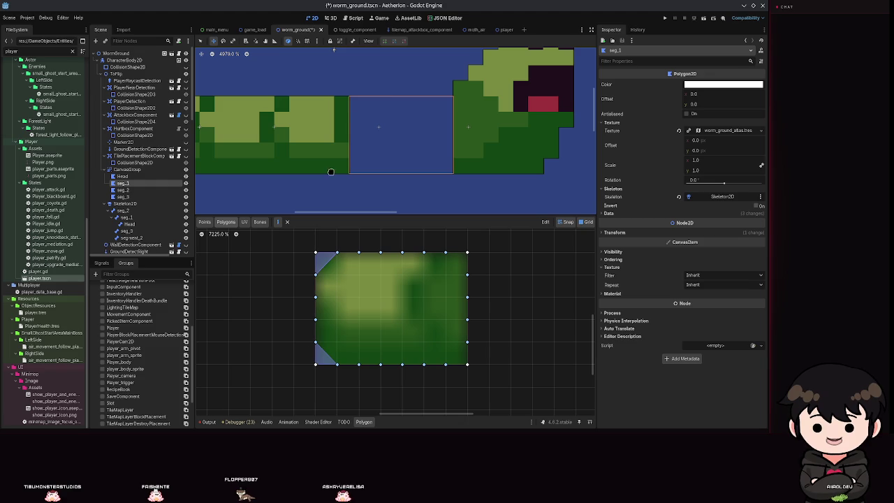
{"action": "scroll", "coordinate": [291, 100], "scroll_direction": "down", "scroll_amount": 4}
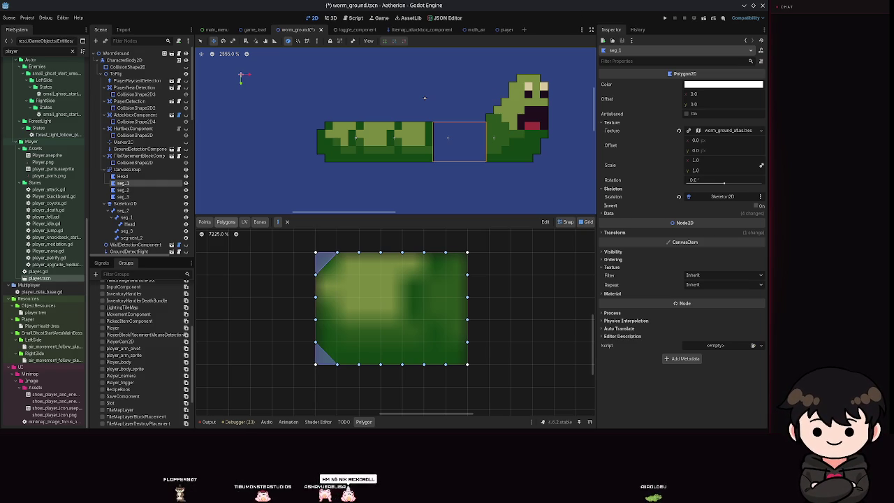
Save worm_ground.tscn with seg_3's new polygons and switch over to Aseprite
{"action": "scroll", "coordinate": [230, 300], "scroll_direction": "up", "scroll_amount": 1}
{"action": "key", "text": "ctrl+s"}
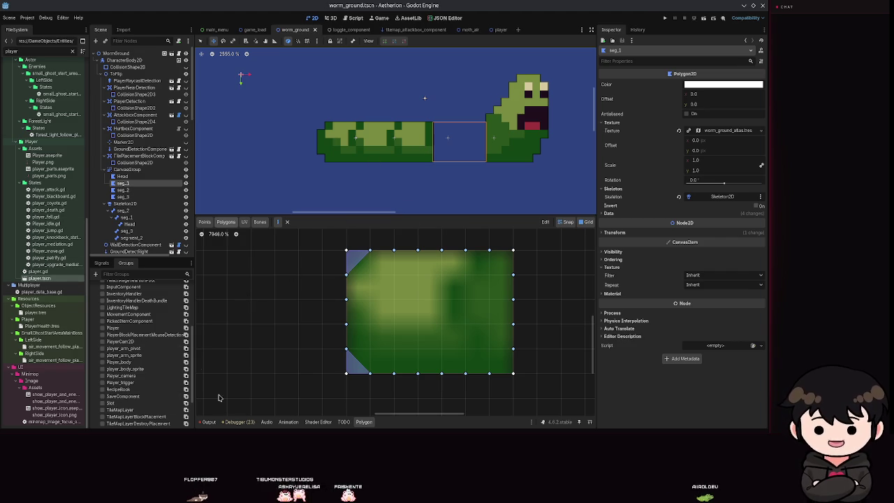
{"action": "key", "text": "alt+Tab"}
With the Rectangular Marquee, shift the leftmost worm segment and the next body column right
{"action": "scroll", "coordinate": [329, 179], "scroll_direction": "up", "scroll_amount": 3}
{"action": "scroll", "coordinate": [329, 179], "scroll_direction": "down", "scroll_amount": 2}
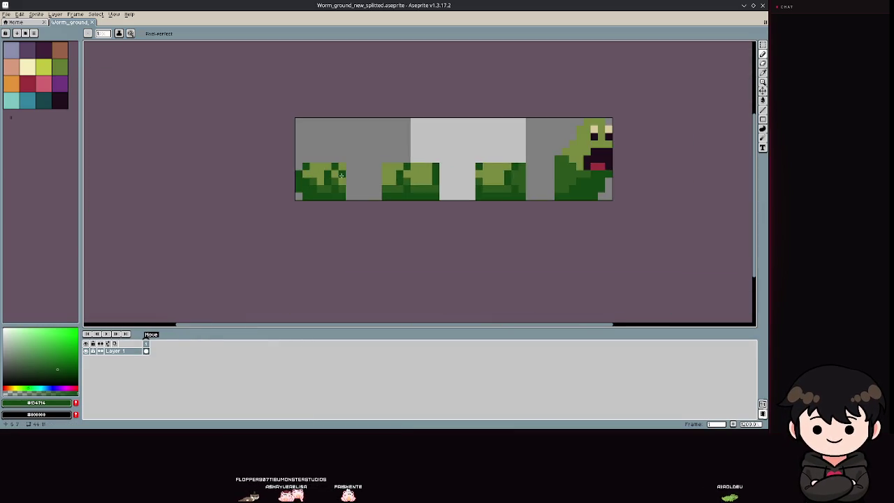
{"action": "scroll", "coordinate": [329, 180], "scroll_direction": "up", "scroll_amount": 2}
{"action": "scroll", "coordinate": [330, 179], "scroll_direction": "down", "scroll_amount": 3}
{"action": "scroll", "coordinate": [311, 143], "scroll_direction": "down", "scroll_amount": 2}
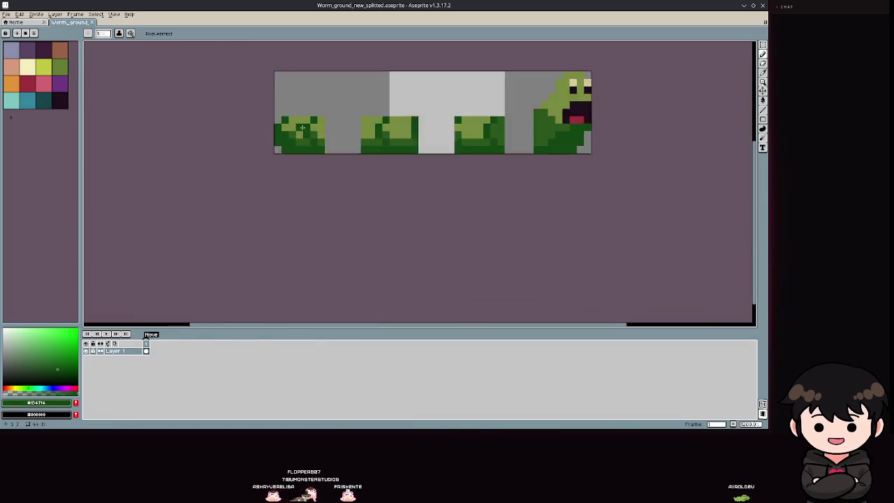
{"action": "left_click", "coordinate": [762, 44]}
{"action": "scroll", "coordinate": [329, 143], "scroll_direction": "up", "scroll_amount": 3}
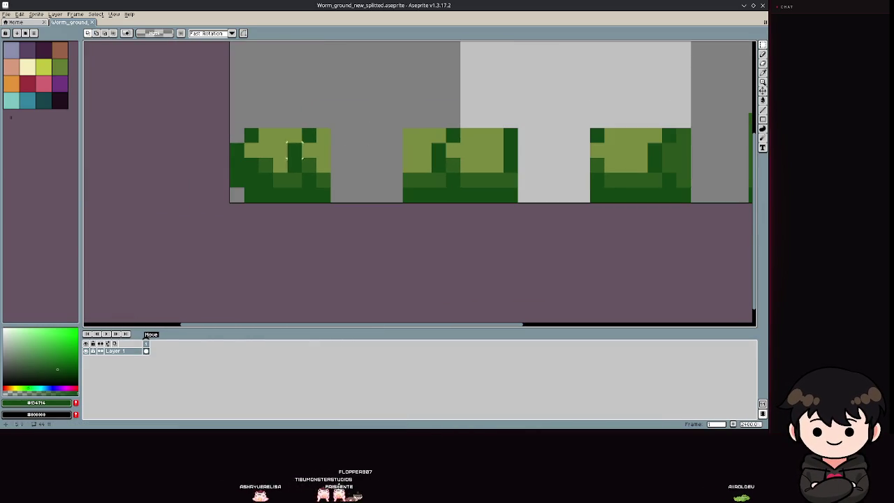
{"action": "mouse_move", "coordinate": [257, 127]}
{"action": "left_mouse_down"}
{"action": "mouse_move", "coordinate": [293, 195]}
{"action": "mouse_move", "coordinate": [330, 204]}
{"action": "left_mouse_up"}
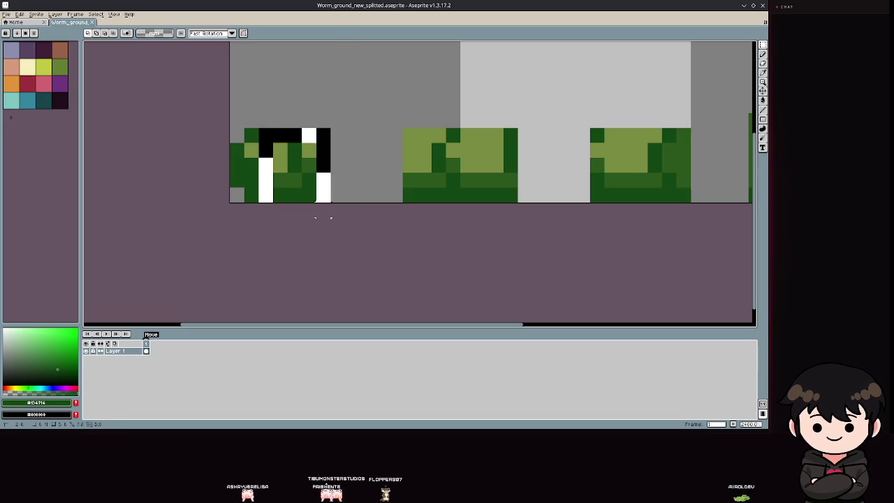
{"action": "left_click_drag", "start_coordinate": [292, 170], "coordinate": [307, 169]}
{"action": "left_click", "coordinate": [294, 90]}
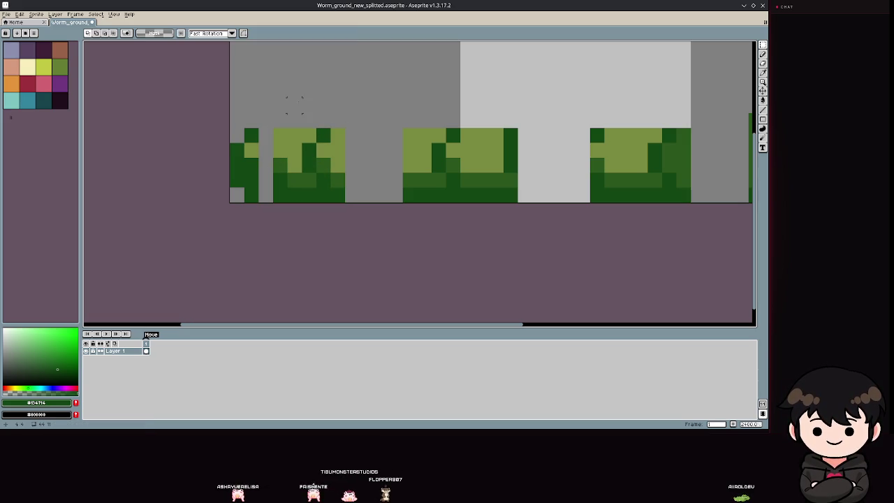
{"action": "mouse_move", "coordinate": [294, 105]}
{"action": "left_mouse_down"}
{"action": "mouse_move", "coordinate": [314, 199]}
{"action": "mouse_move", "coordinate": [329, 201]}
{"action": "left_mouse_up"}
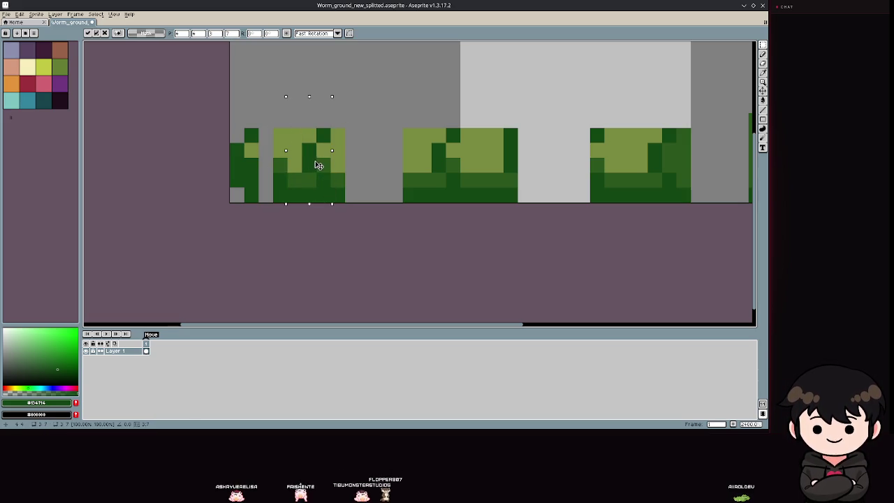
{"action": "mouse_move", "coordinate": [315, 82]}
{"action": "left_mouse_down"}
{"action": "mouse_move", "coordinate": [329, 156]}
{"action": "mouse_move", "coordinate": [361, 203]}
{"action": "left_mouse_up"}
{"action": "left_click_drag", "start_coordinate": [344, 166], "coordinate": [373, 167]}
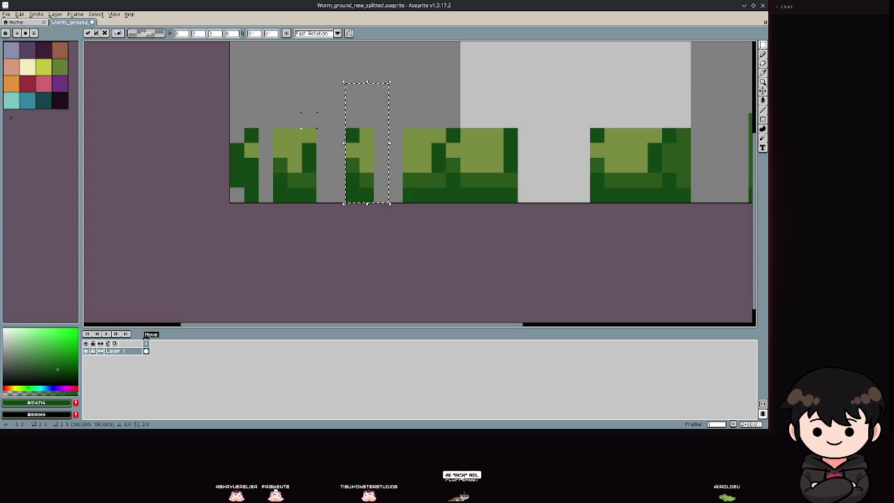
{"action": "left_click", "coordinate": [308, 105]}
Move further body columns sideways into the gaps, including the one beside the light gap
{"action": "scroll", "coordinate": [265, 175], "scroll_direction": "right", "scroll_amount": 3}
{"action": "scroll", "coordinate": [350, 159], "scroll_direction": "right", "scroll_amount": 2}
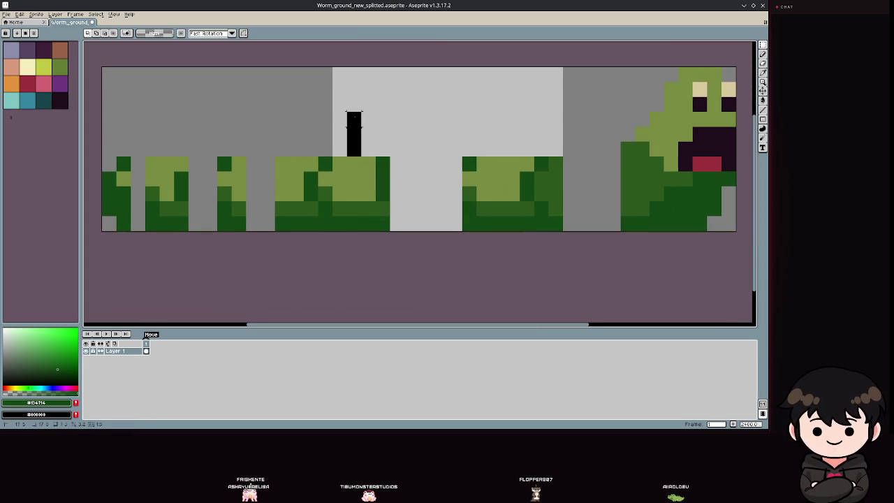
{"action": "left_click_drag", "start_coordinate": [359, 140], "coordinate": [405, 232]}
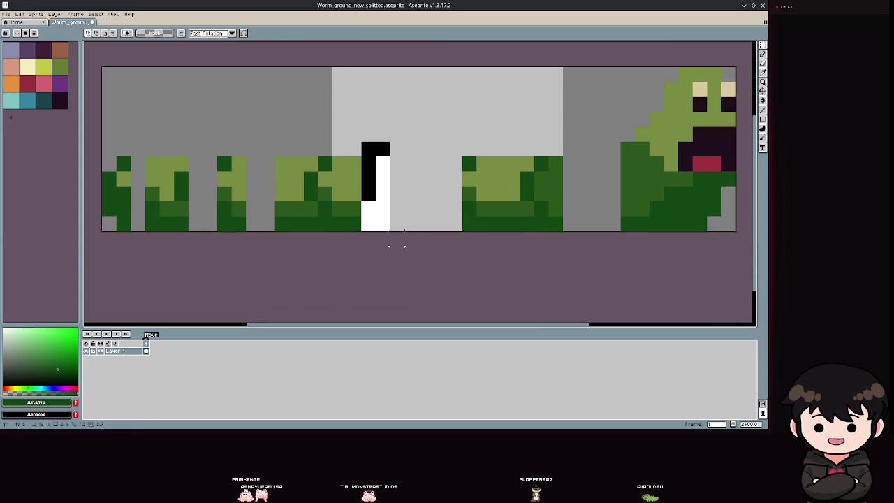
{"action": "left_click_drag", "start_coordinate": [373, 192], "coordinate": [405, 195]}
{"action": "mouse_move", "coordinate": [332, 126]}
{"action": "left_mouse_down"}
{"action": "mouse_move", "coordinate": [361, 172]}
{"action": "mouse_move", "coordinate": [377, 232]}
{"action": "left_mouse_up"}
{"action": "left_click_drag", "start_coordinate": [343, 197], "coordinate": [356, 196]}
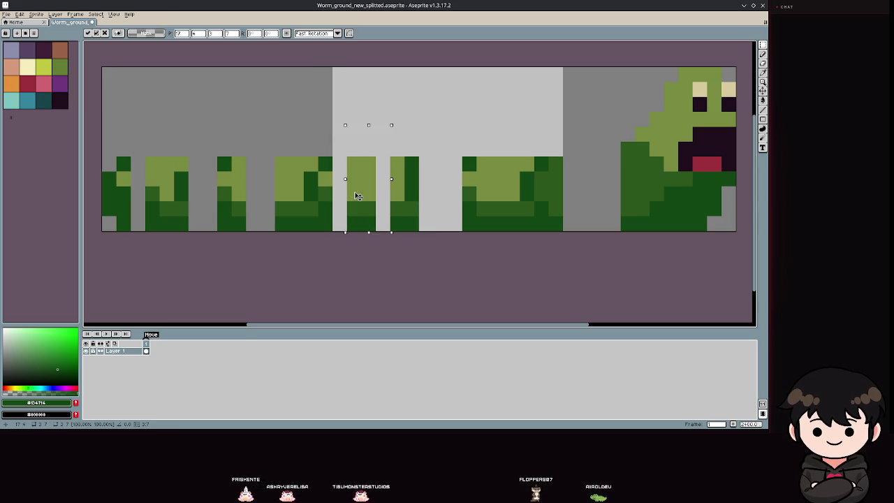
{"action": "mouse_move", "coordinate": [288, 110]}
{"action": "left_mouse_down"}
{"action": "mouse_move", "coordinate": [328, 183]}
{"action": "mouse_move", "coordinate": [319, 128]}
{"action": "mouse_move", "coordinate": [303, 210]}
{"action": "mouse_move", "coordinate": [319, 232]}
{"action": "left_mouse_up"}
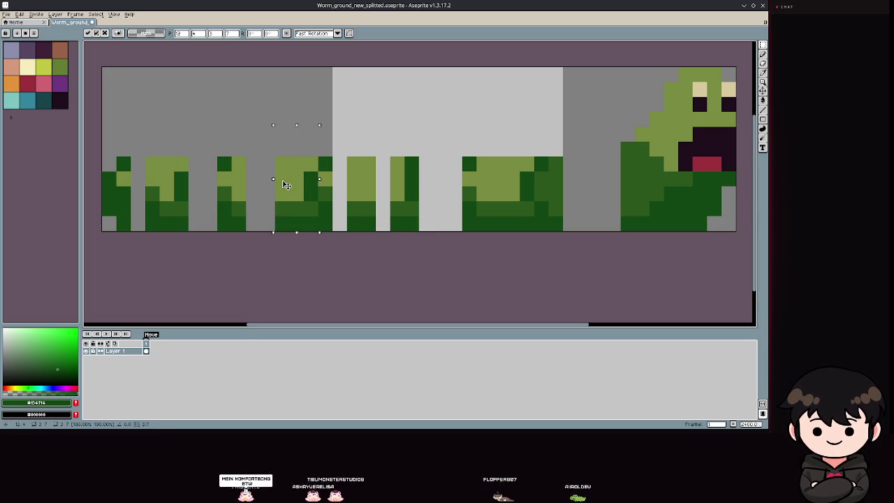
{"action": "left_click", "coordinate": [267, 133]}
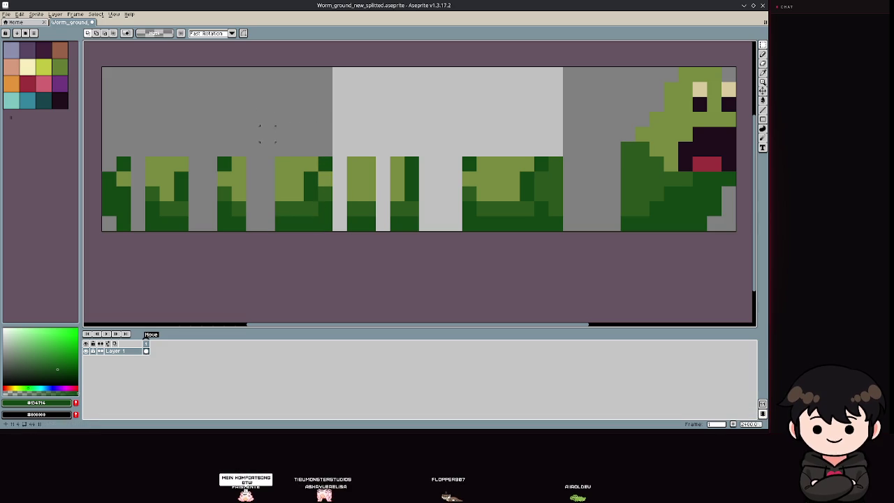
{"action": "mouse_move", "coordinate": [276, 142]}
{"action": "left_mouse_down"}
{"action": "mouse_move", "coordinate": [306, 204]}
{"action": "mouse_move", "coordinate": [306, 232]}
{"action": "left_mouse_up"}
Nudge one column left and shift three columns near the head rightward into the gaps
{"action": "key", "text": "Left"}
{"action": "scroll", "coordinate": [276, 194], "scroll_direction": "right", "scroll_amount": 5}
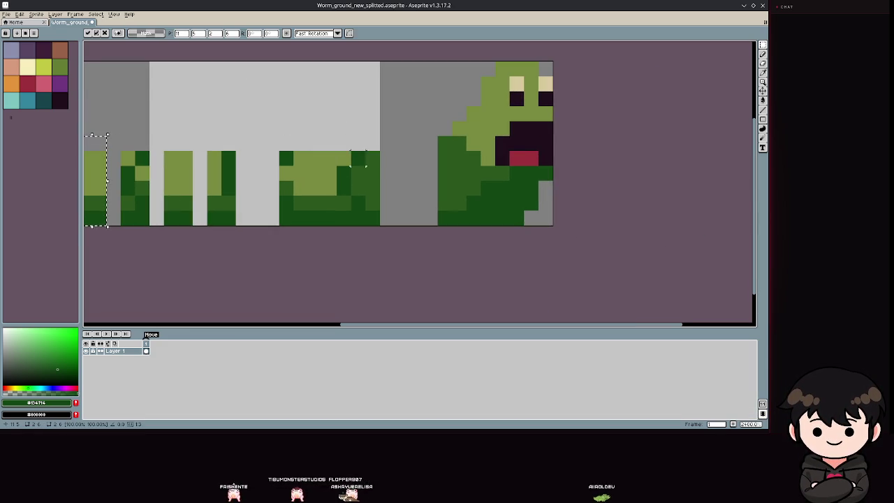
{"action": "left_click_drag", "start_coordinate": [364, 134], "coordinate": [395, 226]}
{"action": "left_click_drag", "start_coordinate": [374, 195], "coordinate": [416, 188]}
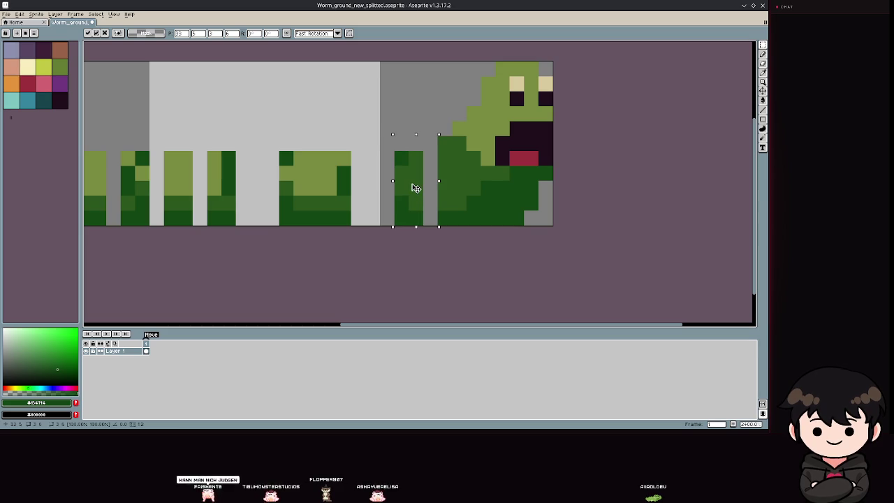
{"action": "left_click_drag", "start_coordinate": [325, 136], "coordinate": [363, 224]}
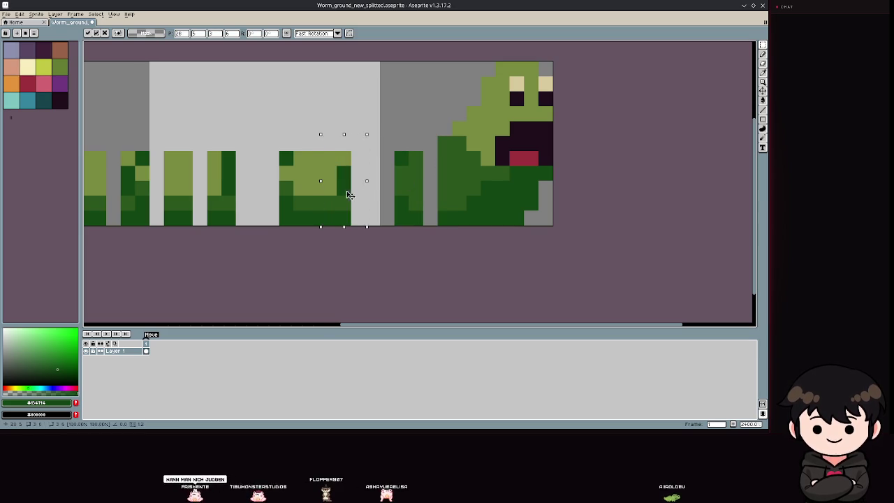
{"action": "left_click_drag", "start_coordinate": [343, 191], "coordinate": [371, 197]}
{"action": "left_click_drag", "start_coordinate": [292, 120], "coordinate": [339, 225]}
{"action": "left_click_drag", "start_coordinate": [309, 190], "coordinate": [325, 190]}
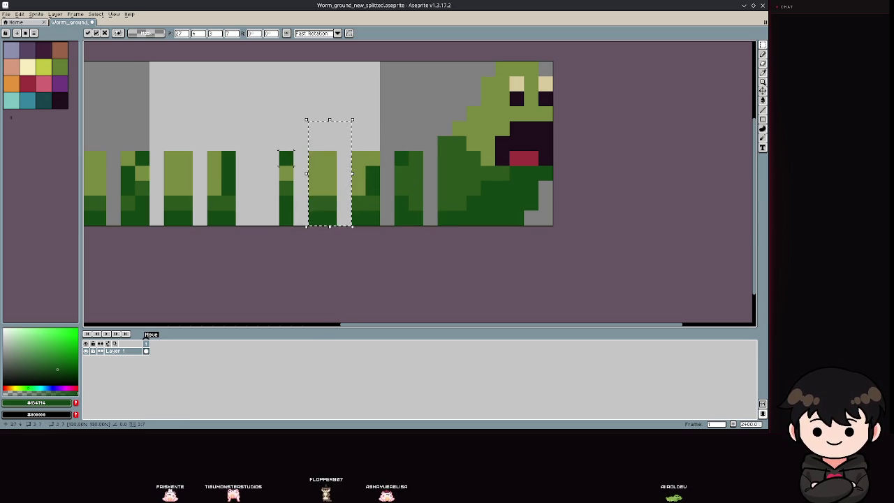
Cancel the pending move and save Worm_ground_new_splitted.aseprite
{"action": "key", "text": "Escape"}
{"action": "scroll", "coordinate": [322, 109], "scroll_direction": "left", "scroll_amount": 2}
{"action": "scroll", "coordinate": [321, 109], "scroll_direction": "down", "scroll_amount": 1}
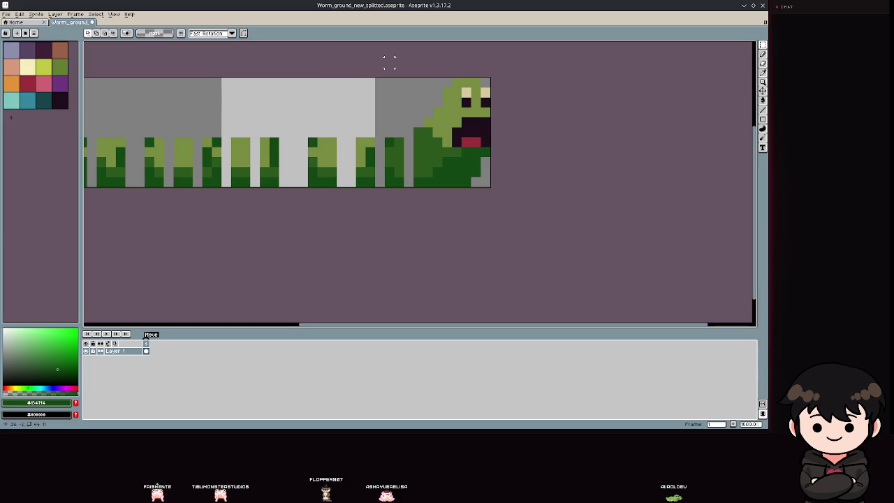
{"action": "key", "text": "ctrl+s"}
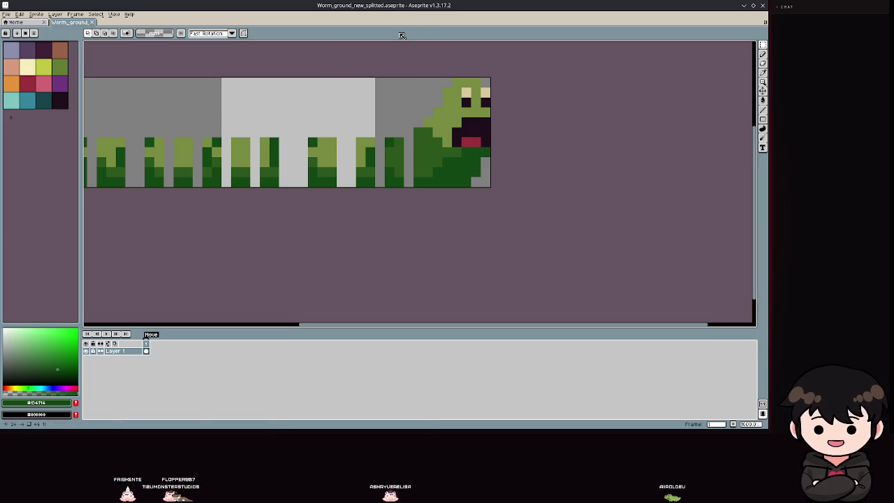
{"action": "mouse_move", "coordinate": [370, 241]}
{"action": "left_mouse_down"}
{"action": "mouse_move", "coordinate": [354, 233]}
{"action": "mouse_move", "coordinate": [481, 202]}
{"action": "left_mouse_up"}
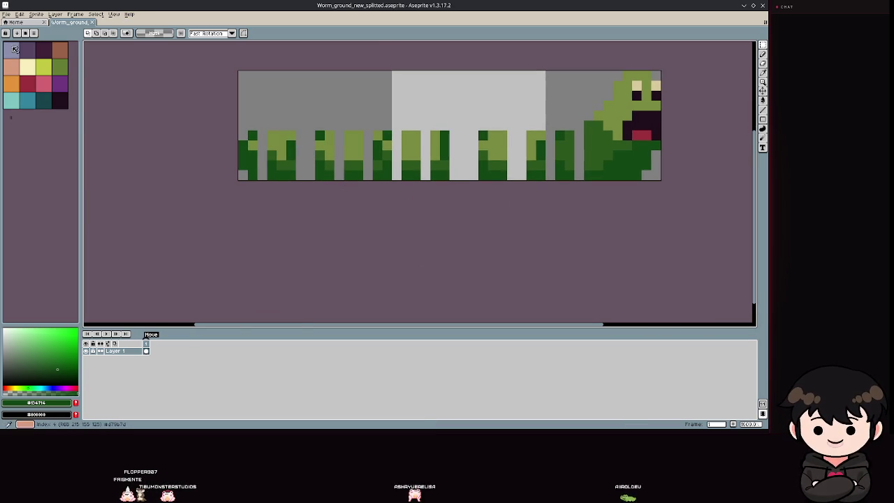
Export the sprite with File > Export As over the existing PNG, accepting both warnings
{"action": "left_click", "coordinate": [6, 14]}
{"action": "mouse_move", "coordinate": [42, 76]}
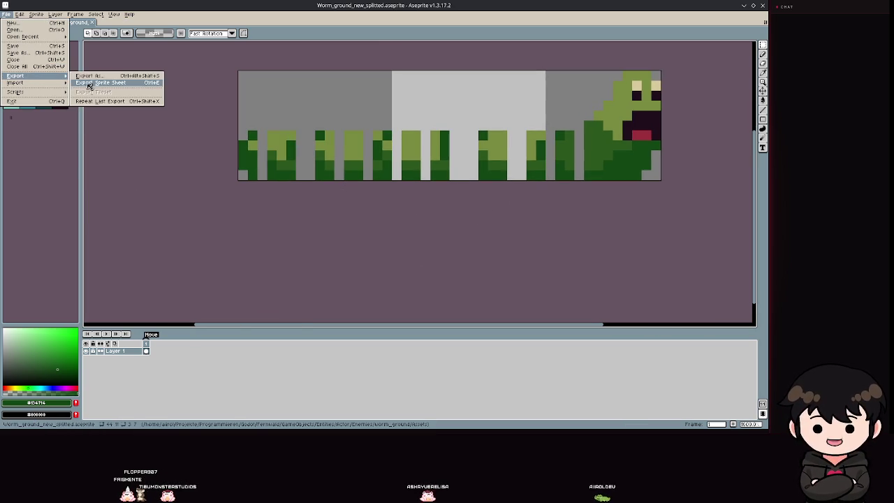
{"action": "left_click", "coordinate": [98, 76]}
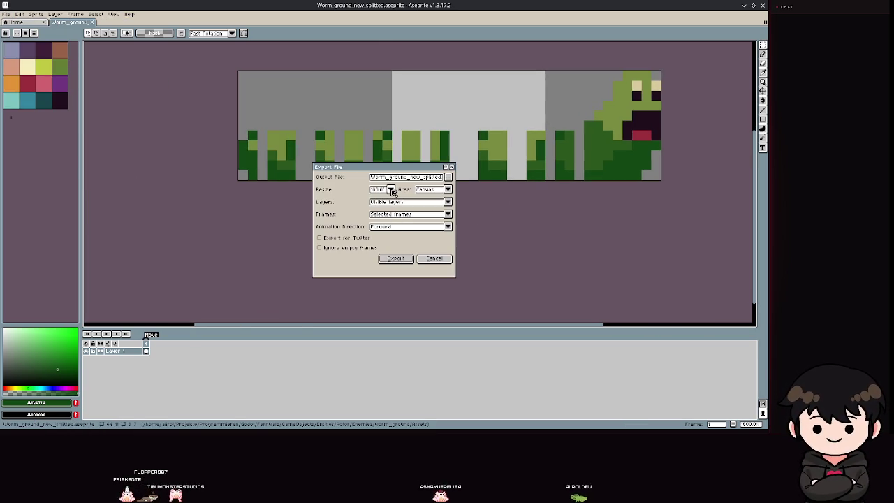
{"action": "left_click", "coordinate": [396, 259]}
{"action": "left_click", "coordinate": [365, 237]}
{"action": "left_click", "coordinate": [365, 255]}
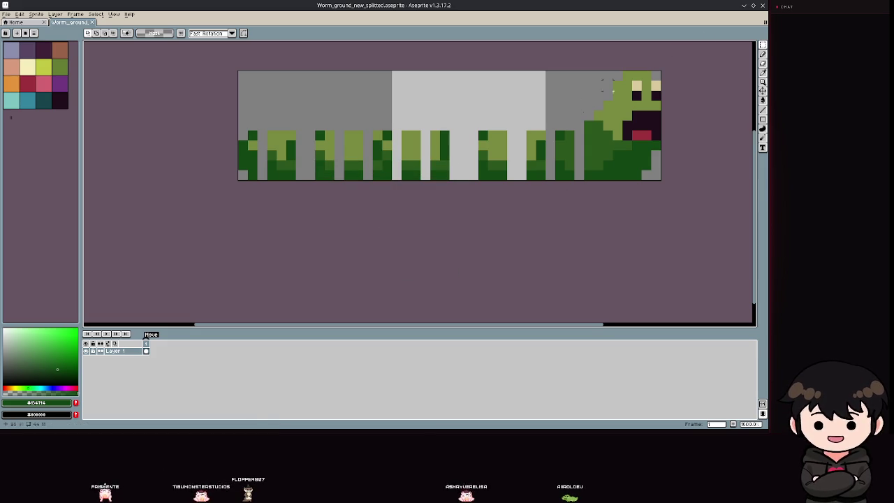
{"action": "key", "text": "alt+Tab"}
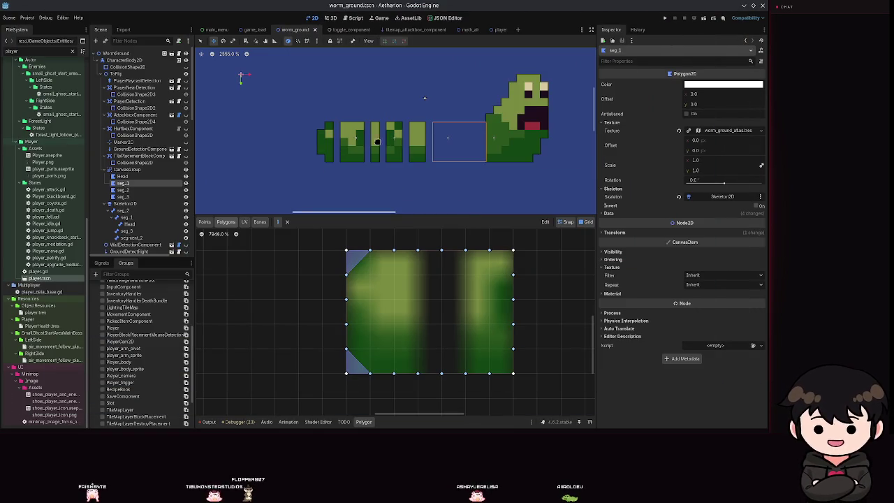
Select seg_2 in the Scene tree and show its four-point polygon in the Points tab
{"action": "left_click_drag", "start_coordinate": [401, 155], "coordinate": [319, 167]}
{"action": "scroll", "coordinate": [376, 315], "scroll_direction": "down", "scroll_amount": 3}
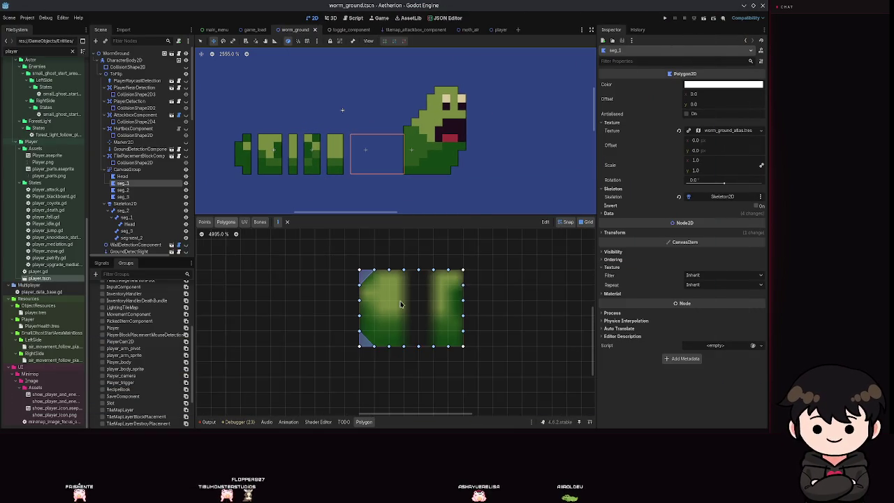
{"action": "scroll", "coordinate": [375, 315], "scroll_direction": "right", "scroll_amount": 2}
{"action": "left_click", "coordinate": [204, 222]}
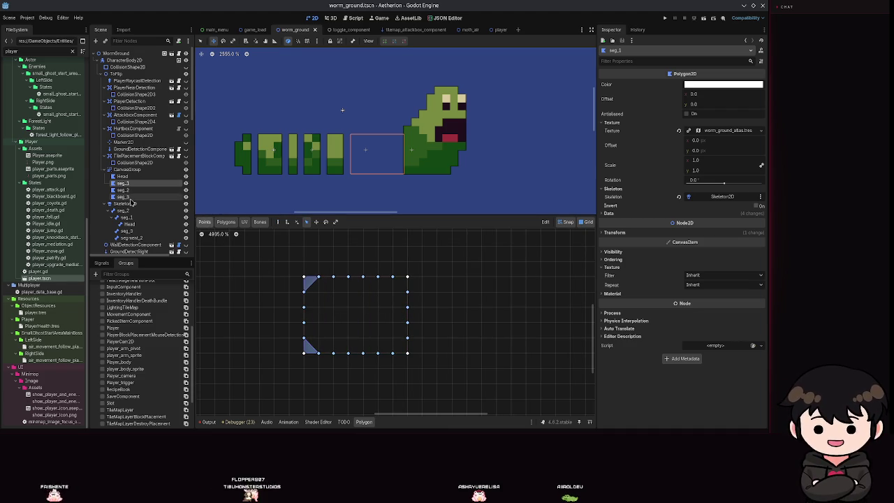
{"action": "scroll", "coordinate": [131, 202], "scroll_direction": "down", "scroll_amount": 3}
{"action": "left_click", "coordinate": [120, 127]}
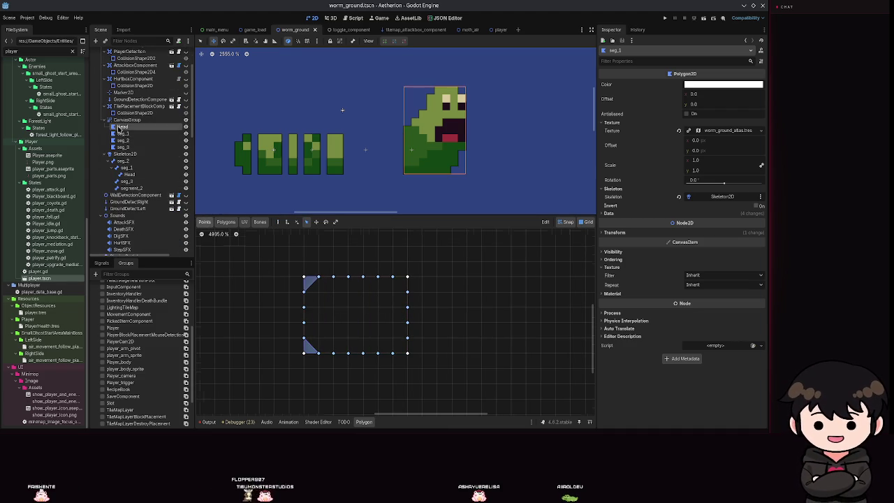
{"action": "left_click", "coordinate": [122, 133]}
{"action": "left_click", "coordinate": [123, 140]}
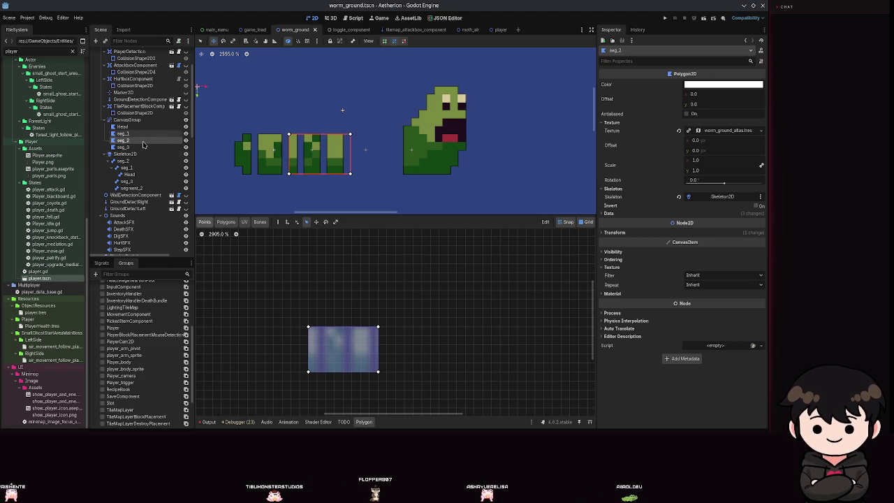
{"action": "left_click", "coordinate": [286, 222]}
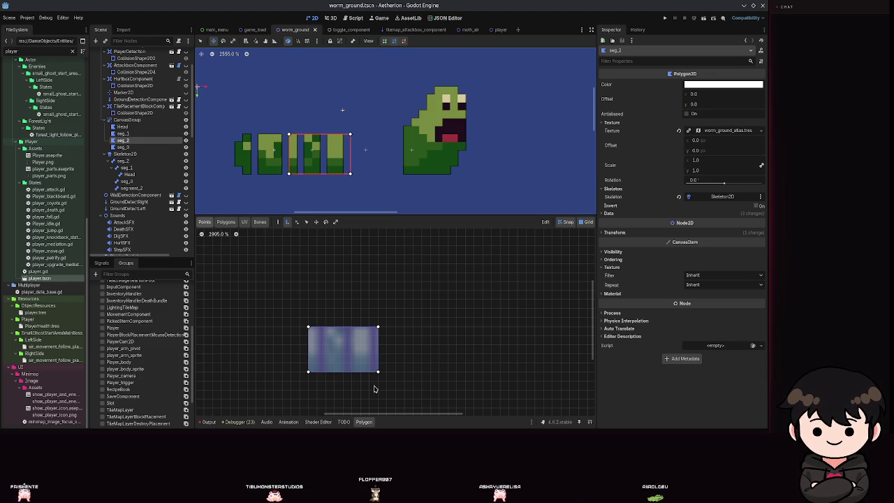
Clear seg_2's internal polygon split and save the scene
{"action": "left_click", "coordinate": [377, 373]}
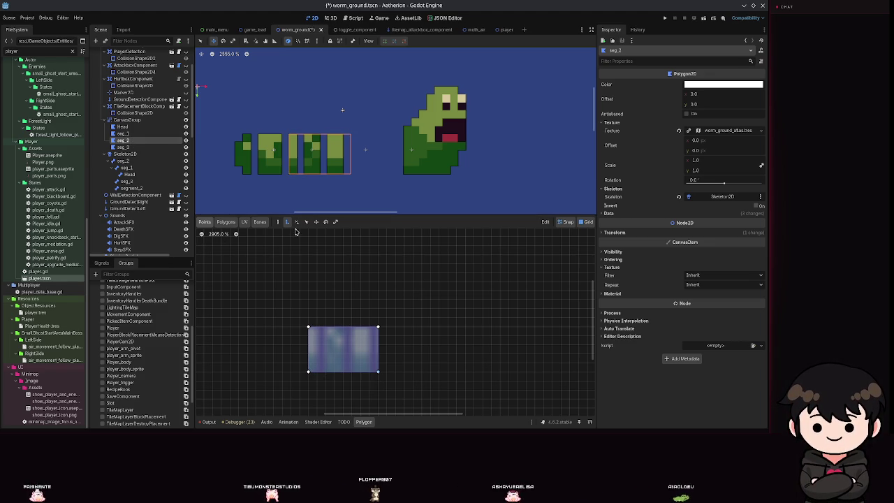
{"action": "left_click", "coordinate": [225, 222]}
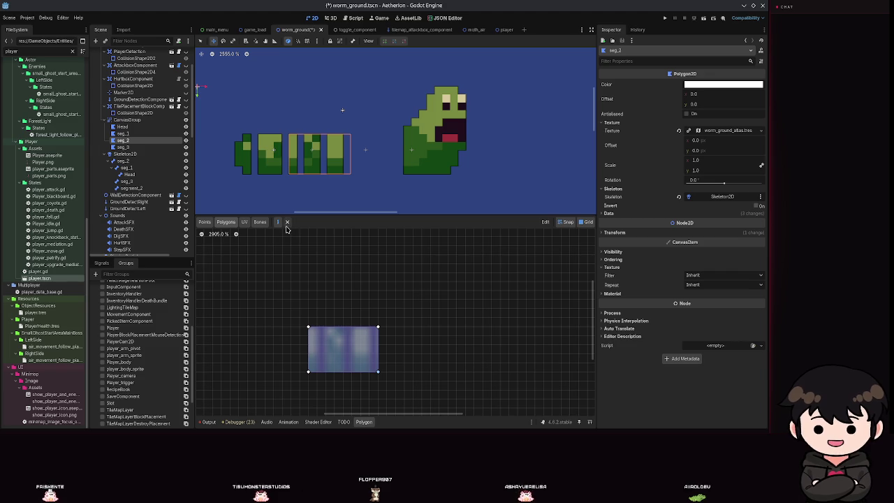
{"action": "left_click", "coordinate": [377, 373]}
{"action": "key", "text": "ctrl+s"}
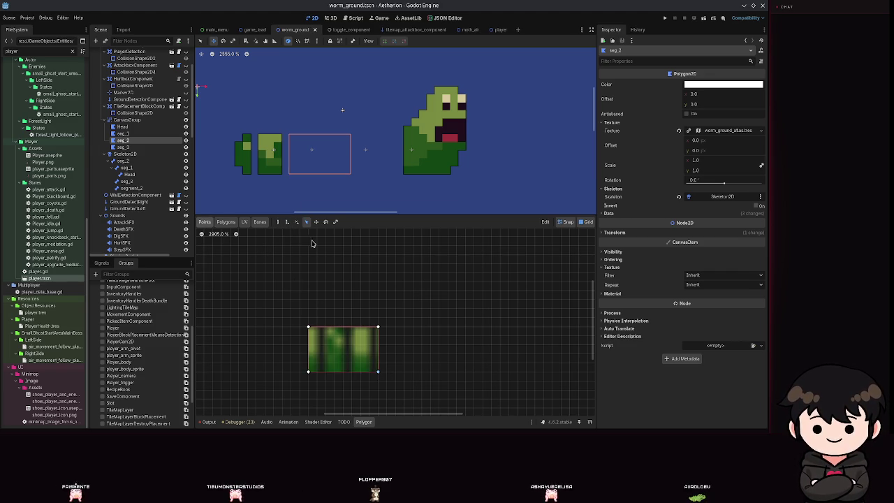
Begin a new polygon for seg_2, cancelling two misplaced first corners
{"action": "left_click", "coordinate": [378, 328]}
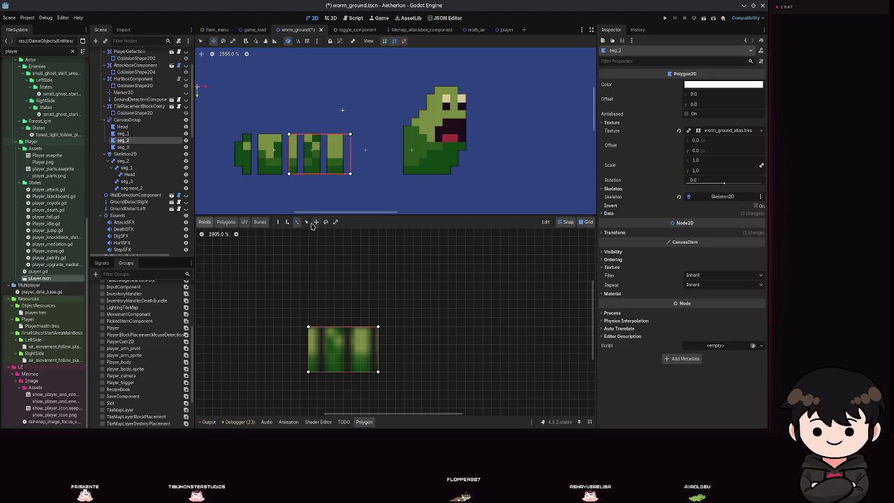
{"action": "left_click", "coordinate": [277, 222]}
{"action": "scroll", "coordinate": [314, 370], "scroll_direction": "up", "scroll_amount": 2}
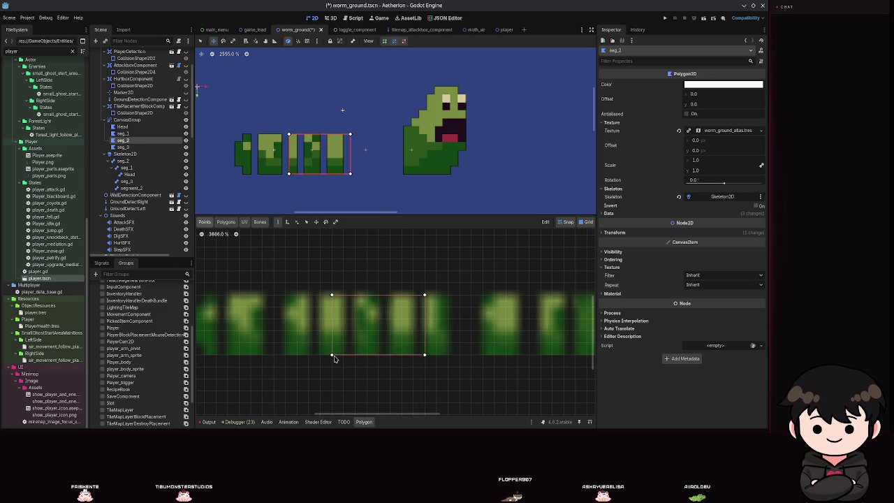
{"action": "left_click", "coordinate": [329, 356]}
{"action": "right_click", "coordinate": [322, 359]}
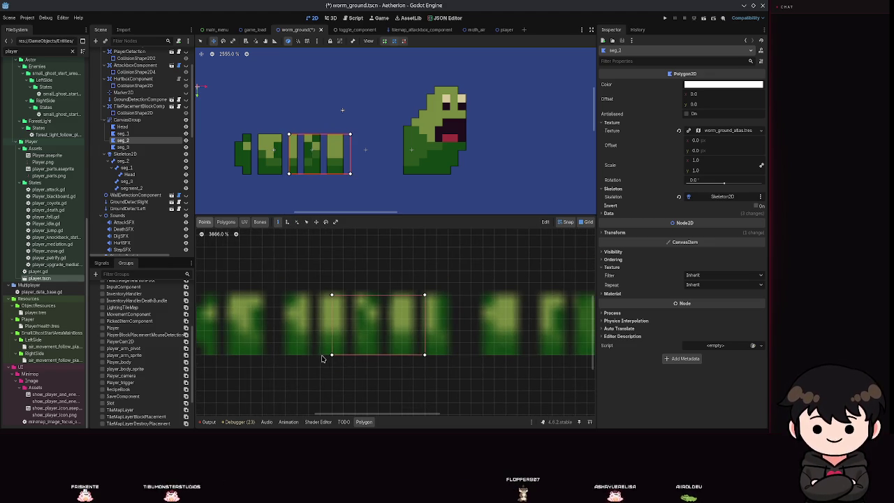
{"action": "left_click", "coordinate": [333, 356]}
{"action": "right_click", "coordinate": [329, 355]}
Draw and close seg_2's four-corner rectangle over the worm texture, then save
{"action": "left_click", "coordinate": [320, 355]}
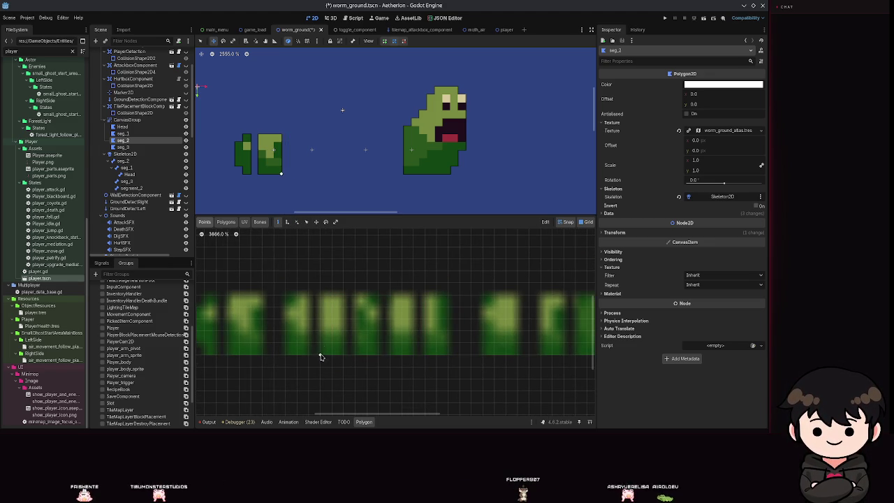
{"action": "left_click", "coordinate": [320, 296]}
{"action": "left_click", "coordinate": [411, 296]}
{"action": "left_click", "coordinate": [412, 355]}
{"action": "left_click", "coordinate": [320, 355]}
{"action": "scroll", "coordinate": [363, 328], "scroll_direction": "left", "scroll_amount": 3}
{"action": "key", "text": "ctrl+s"}
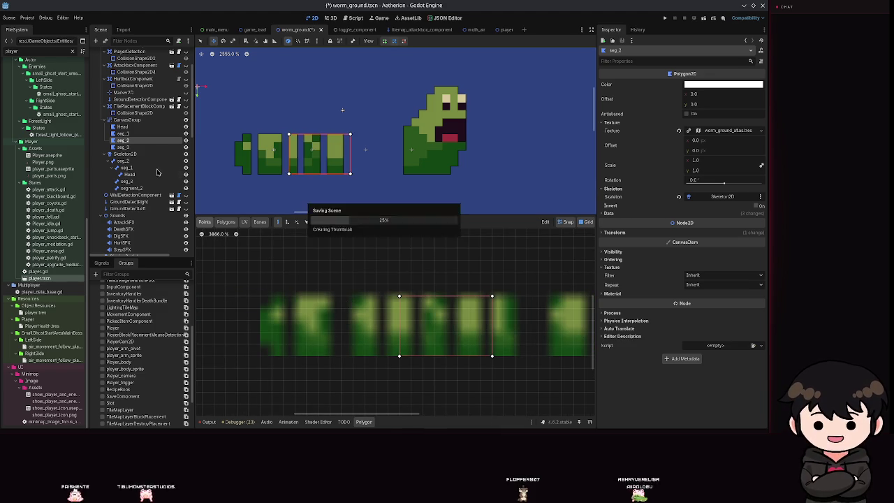
Select seg_1 and place the first vertex of its new polygon
{"action": "left_click", "coordinate": [120, 126]}
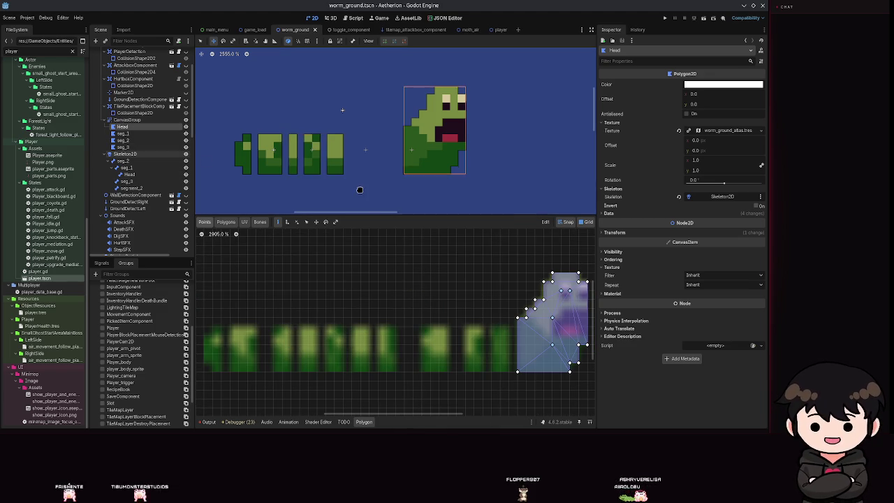
{"action": "left_click", "coordinate": [121, 134]}
{"action": "scroll", "coordinate": [419, 300], "scroll_direction": "up", "scroll_amount": 5}
{"action": "left_click", "coordinate": [383, 248]}
Close seg_1's polygon, nudge it slightly up and left, and save
{"action": "left_click", "coordinate": [417, 353]}
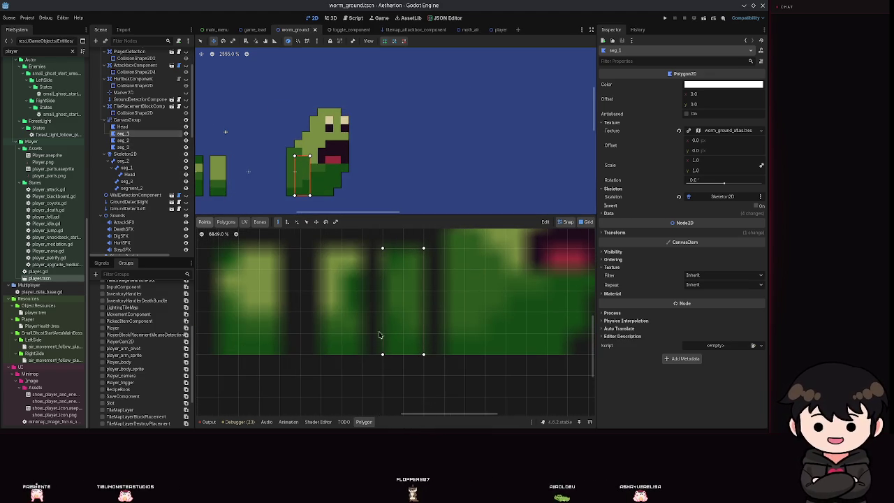
{"action": "left_click", "coordinate": [382, 248]}
{"action": "scroll", "coordinate": [388, 327], "scroll_direction": "down", "scroll_amount": 3}
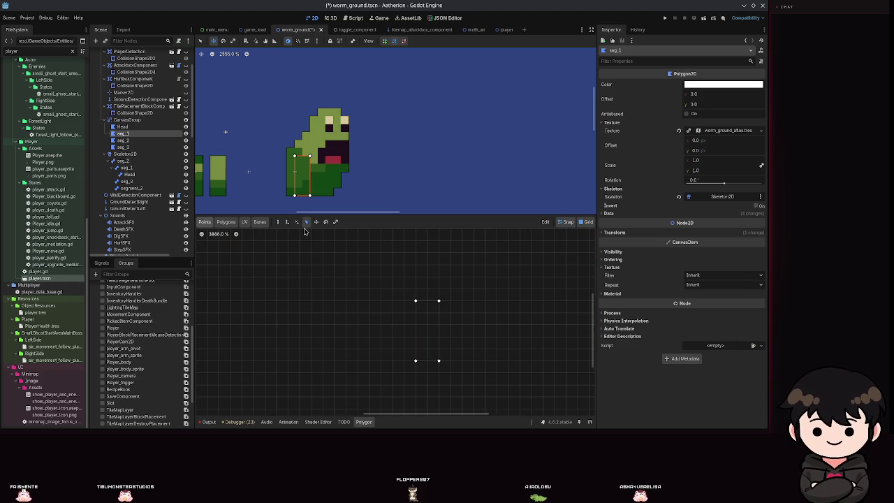
{"action": "scroll", "coordinate": [436, 328], "scroll_direction": "down", "scroll_amount": 5}
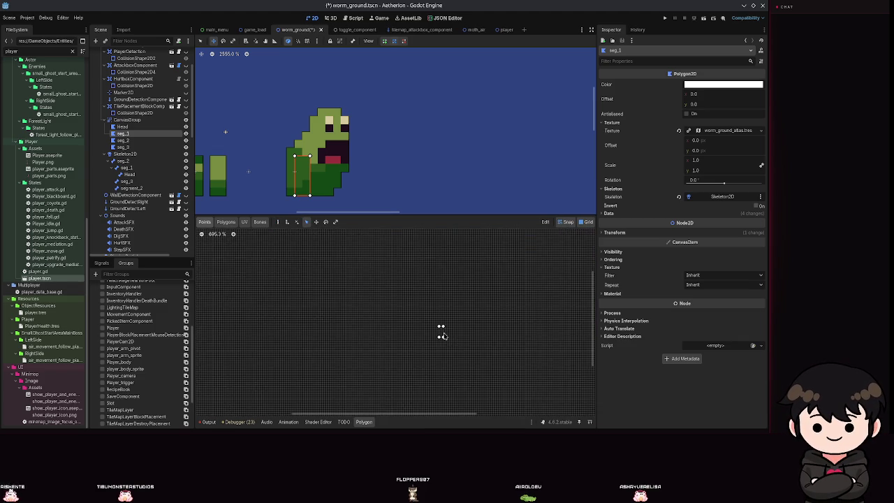
{"action": "scroll", "coordinate": [449, 328], "scroll_direction": "up", "scroll_amount": 8}
{"action": "left_click_drag", "start_coordinate": [299, 179], "coordinate": [267, 161]}
{"action": "key", "text": "ctrl+s"}
Expand the worm_ground_atlas.tres texture settings in the Inspector and save
{"action": "scroll", "coordinate": [442, 371], "scroll_direction": "down", "scroll_amount": 1}
{"action": "scroll", "coordinate": [443, 370], "scroll_direction": "down", "scroll_amount": 6}
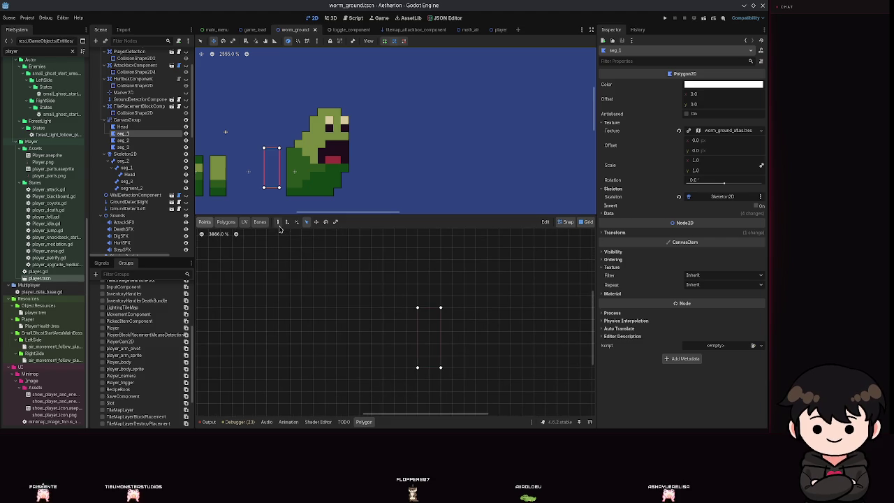
{"action": "left_click", "coordinate": [724, 132]}
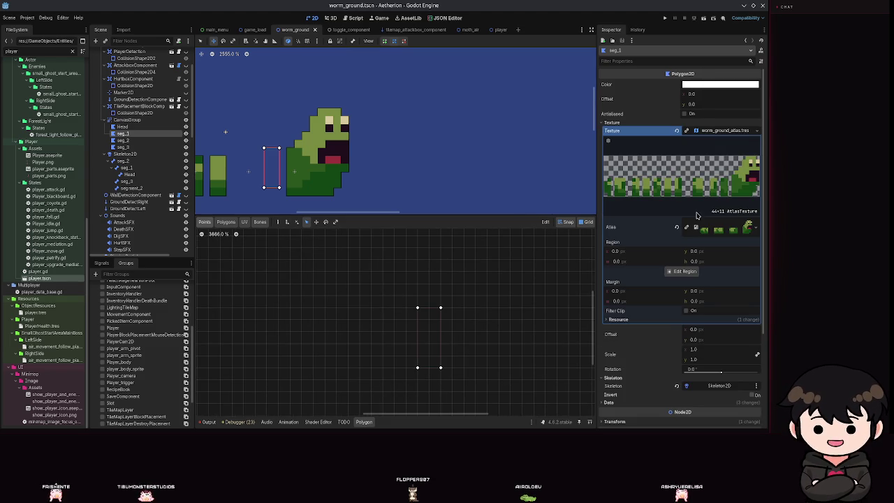
{"action": "key", "text": "ctrl+s"}
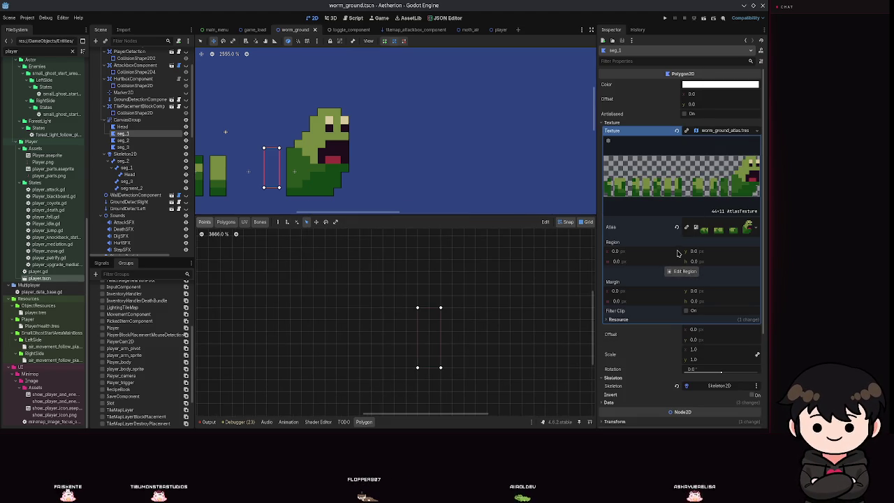
{"action": "scroll", "coordinate": [377, 353], "scroll_direction": "down", "scroll_amount": 9}
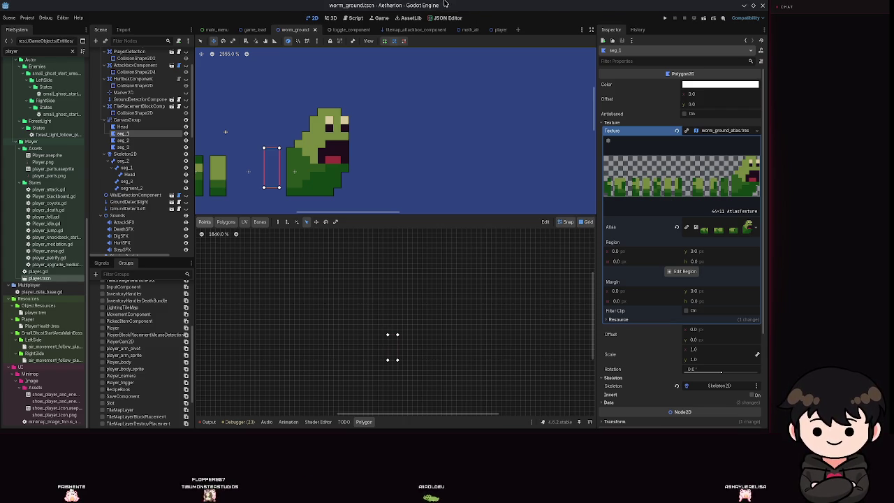
{"action": "scroll", "coordinate": [393, 342], "scroll_direction": "up", "scroll_amount": 5}
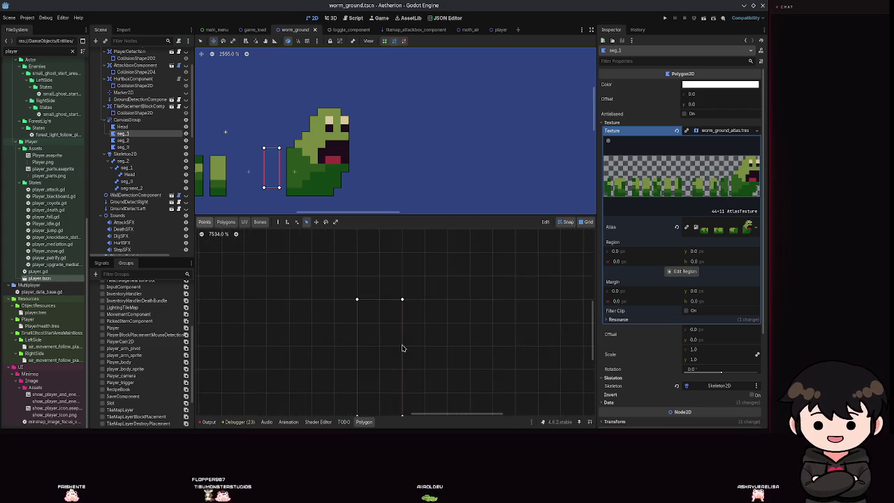
Sync the skeleton's bones (seg_2, seg_1, Head, seg_3, segment_2) to seg_1's polygon
{"action": "left_click", "coordinate": [226, 222]}
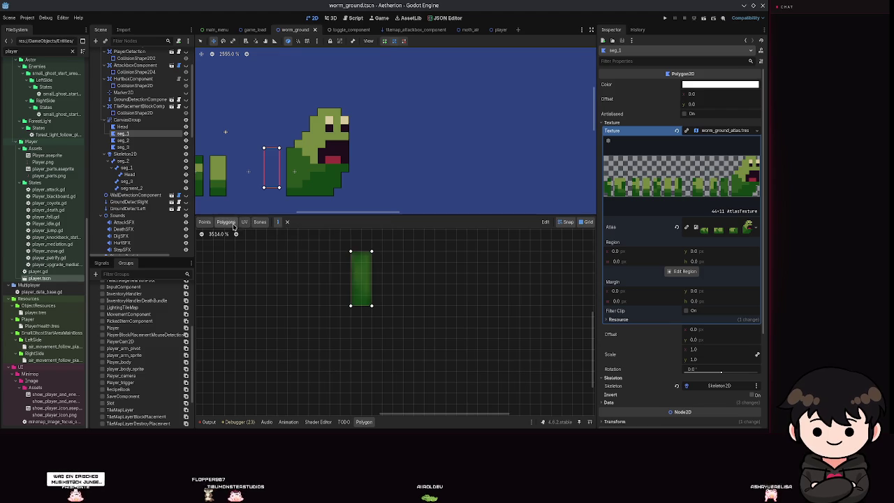
{"action": "scroll", "coordinate": [327, 258], "scroll_direction": "up", "scroll_amount": 2}
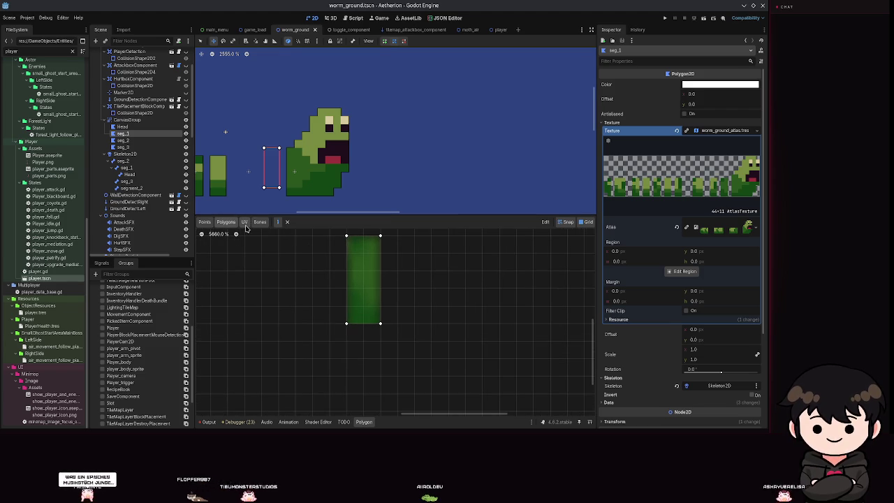
{"action": "left_click", "coordinate": [245, 222]}
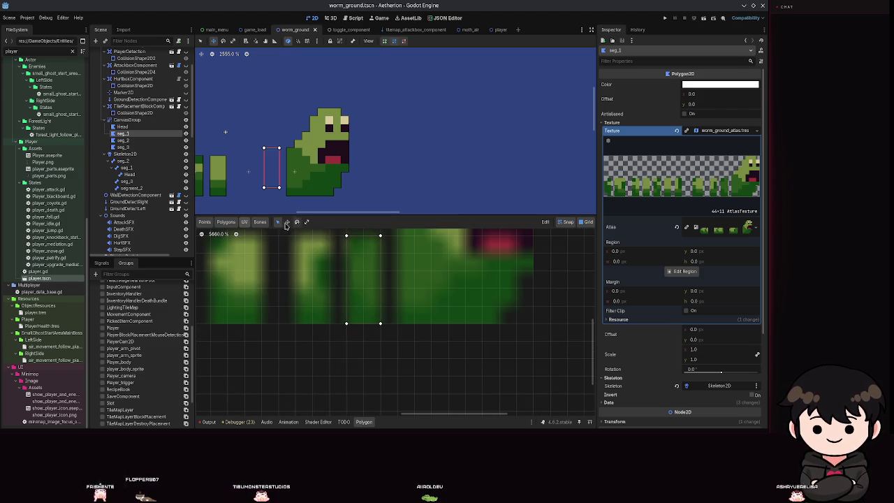
{"action": "left_click", "coordinate": [259, 222]}
{"action": "scroll", "coordinate": [378, 290], "scroll_direction": "down", "scroll_amount": 4}
{"action": "scroll", "coordinate": [378, 291], "scroll_direction": "down", "scroll_amount": 4}
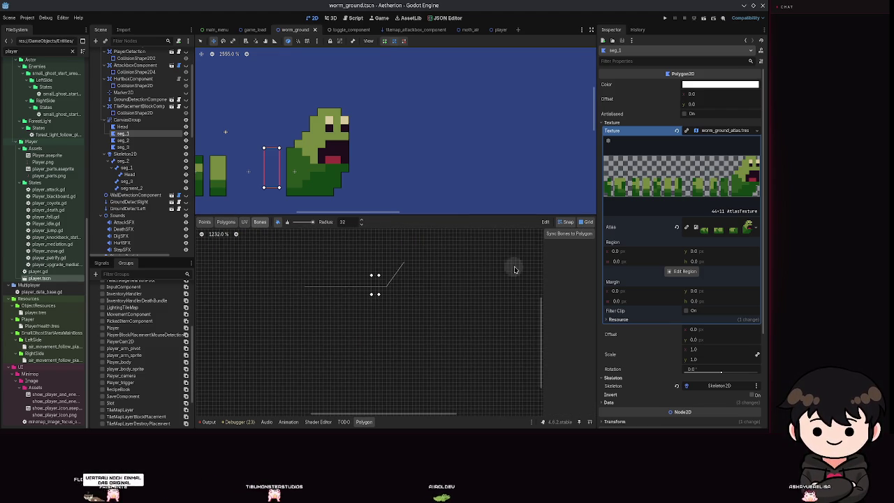
{"action": "left_click", "coordinate": [569, 233]}
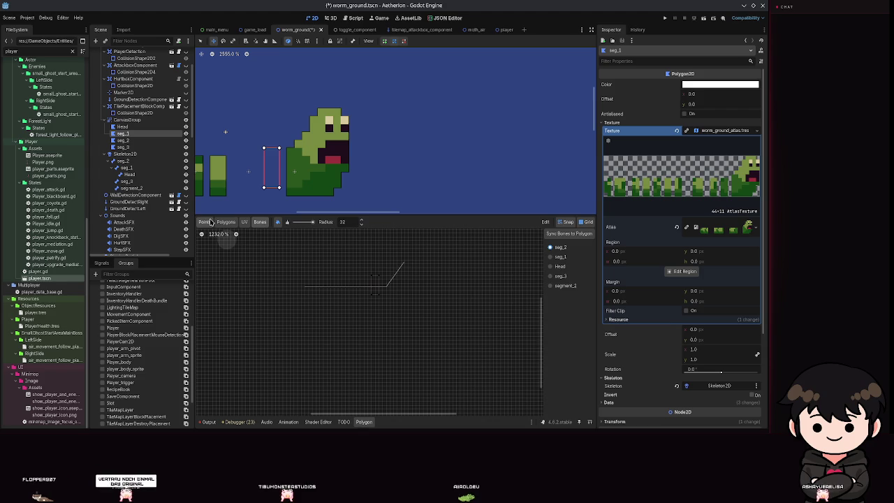
Switch the Polygon2D editor back to seg_1's Points tab
{"action": "left_click", "coordinate": [205, 222]}
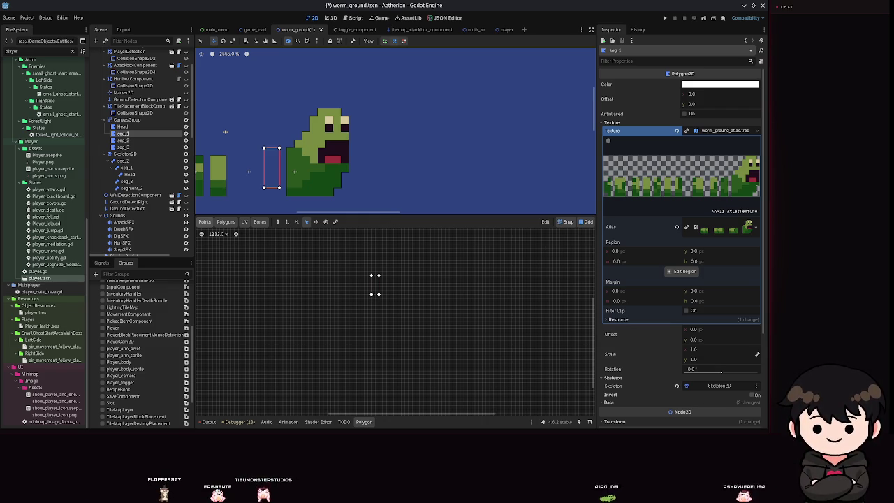
{"action": "scroll", "coordinate": [391, 279], "scroll_direction": "up", "scroll_amount": 3}
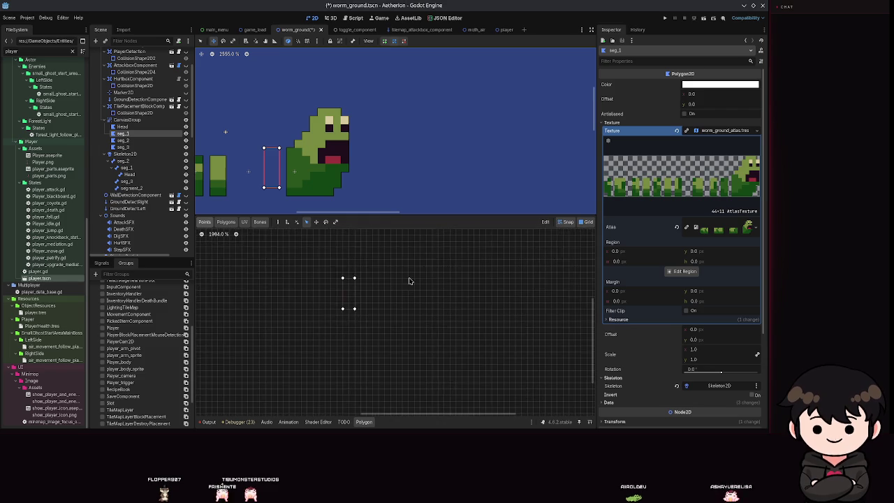
Preview seg_1's textured polygon, return to point editing, and save the scene
{"action": "left_click", "coordinate": [244, 222]}
{"action": "scroll", "coordinate": [344, 287], "scroll_direction": "up", "scroll_amount": 6}
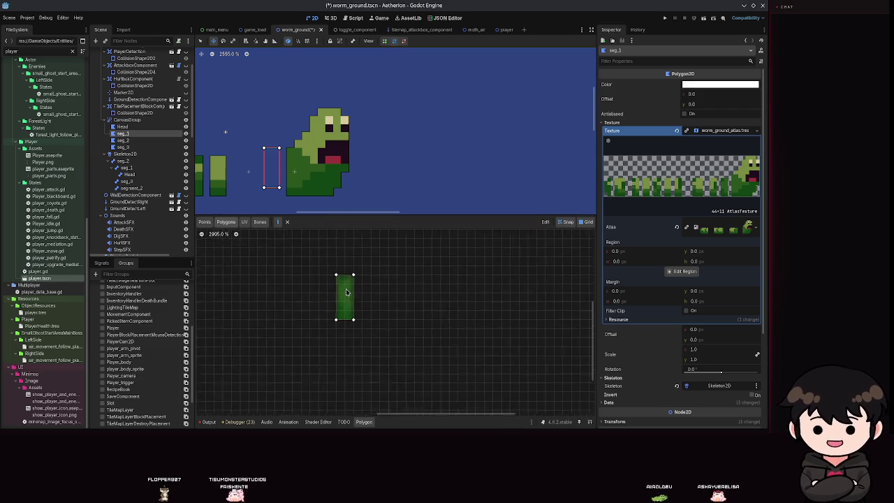
{"action": "key", "text": "ctrl+s"}
{"action": "left_click", "coordinate": [224, 222]}
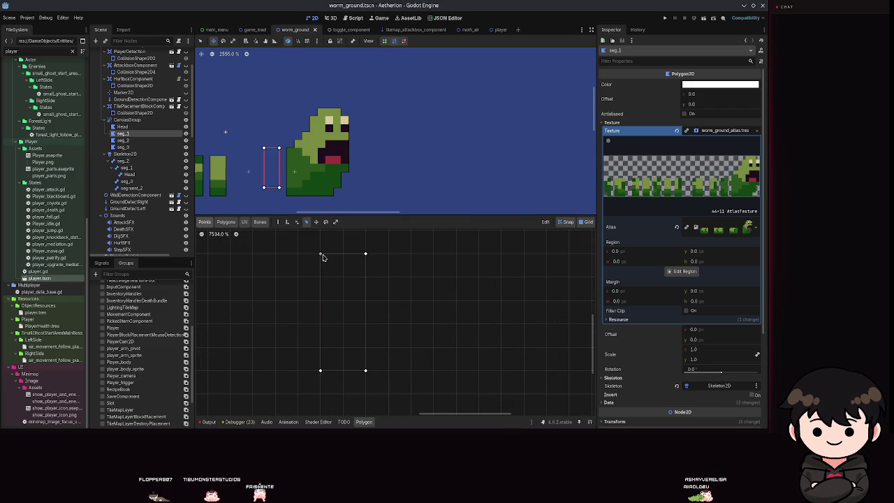
{"action": "key", "text": "ctrl+s"}
{"action": "scroll", "coordinate": [404, 283], "scroll_direction": "down", "scroll_amount": 1}
{"action": "scroll", "coordinate": [387, 299], "scroll_direction": "down", "scroll_amount": 1}
{"action": "scroll", "coordinate": [347, 273], "scroll_direction": "up", "scroll_amount": 2}
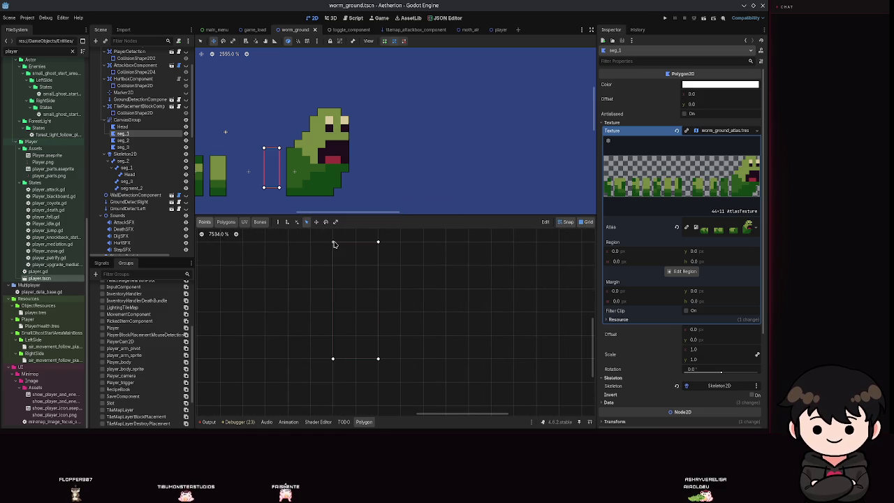
{"action": "left_click", "coordinate": [297, 221]}
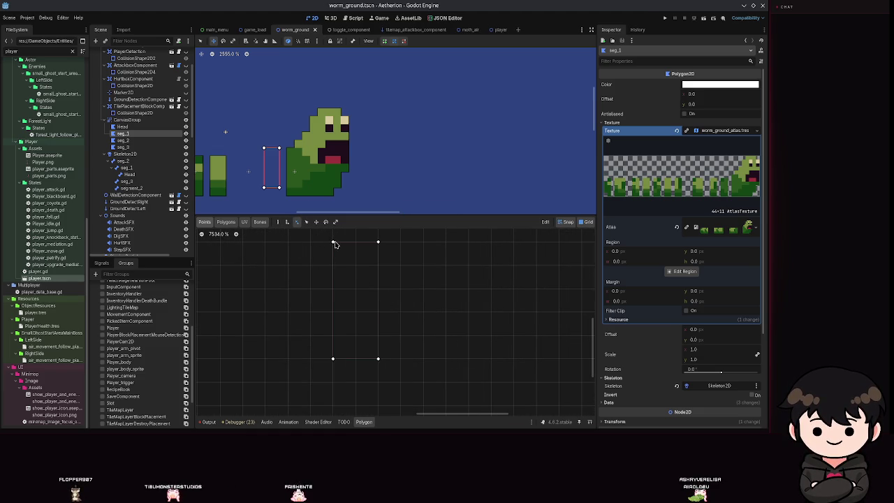
Draw a new rectangle for seg_1 over a body strip, move it beside the head, and save
{"action": "left_click", "coordinate": [277, 221]}
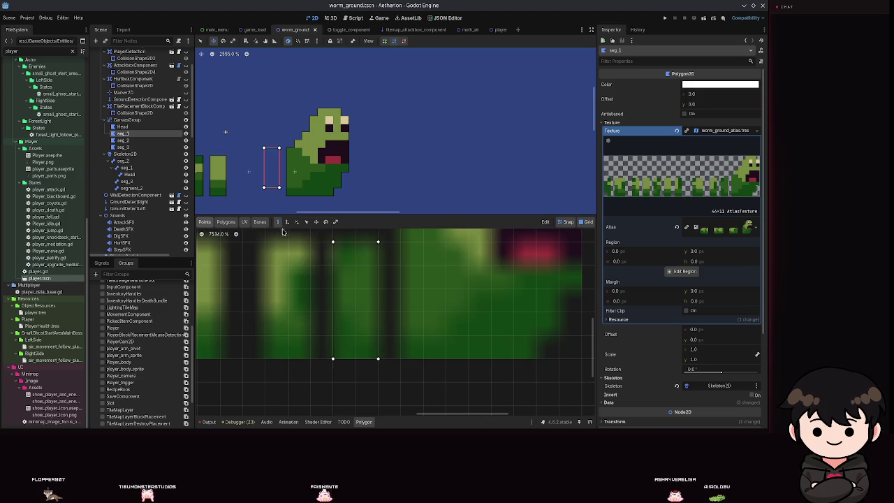
{"action": "left_click", "coordinate": [332, 241]}
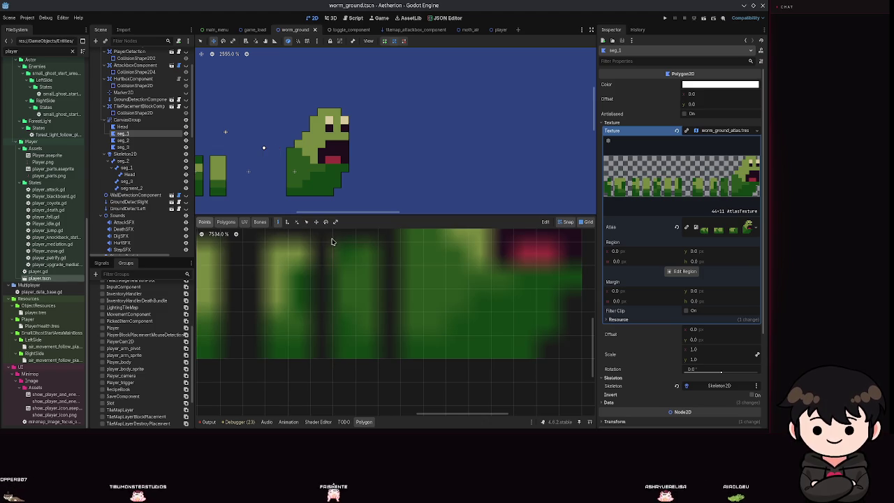
{"action": "left_click", "coordinate": [377, 241]}
{"action": "left_click", "coordinate": [378, 358]}
{"action": "left_click", "coordinate": [333, 358]}
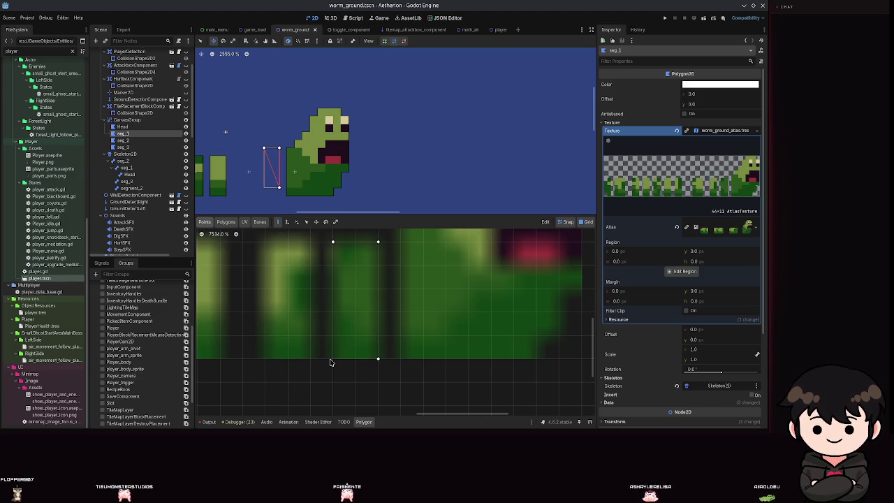
{"action": "left_click", "coordinate": [332, 241]}
{"action": "scroll", "coordinate": [251, 150], "scroll_direction": "up", "scroll_amount": 2}
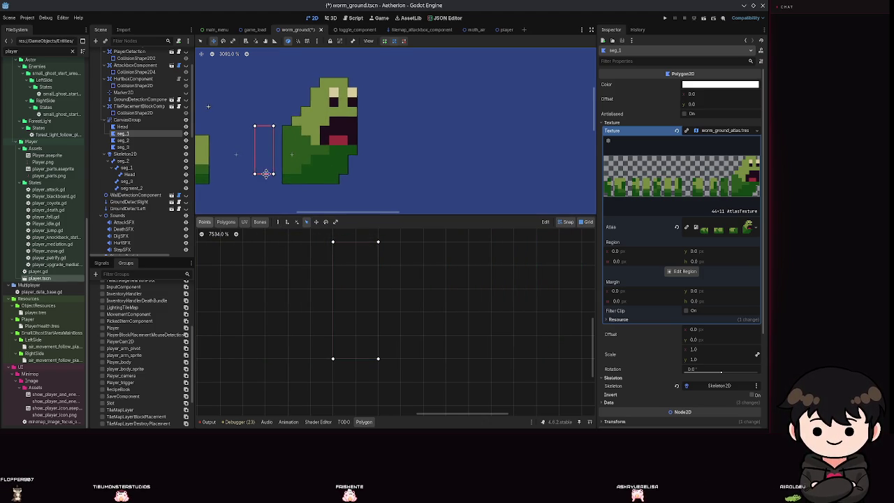
{"action": "left_click_drag", "start_coordinate": [274, 179], "coordinate": [290, 191]}
{"action": "scroll", "coordinate": [423, 314], "scroll_direction": "down", "scroll_amount": 5}
{"action": "key", "text": "ctrl+s"}
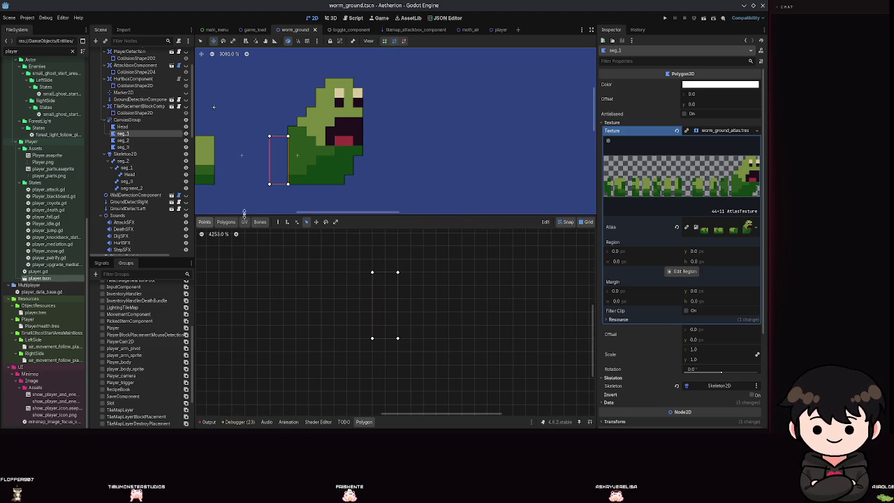
{"action": "left_click", "coordinate": [123, 139]}
Draw and close a four-corner rectangle for seg_2, save, and nudge it toward the head
{"action": "scroll", "coordinate": [357, 328], "scroll_direction": "up", "scroll_amount": 5}
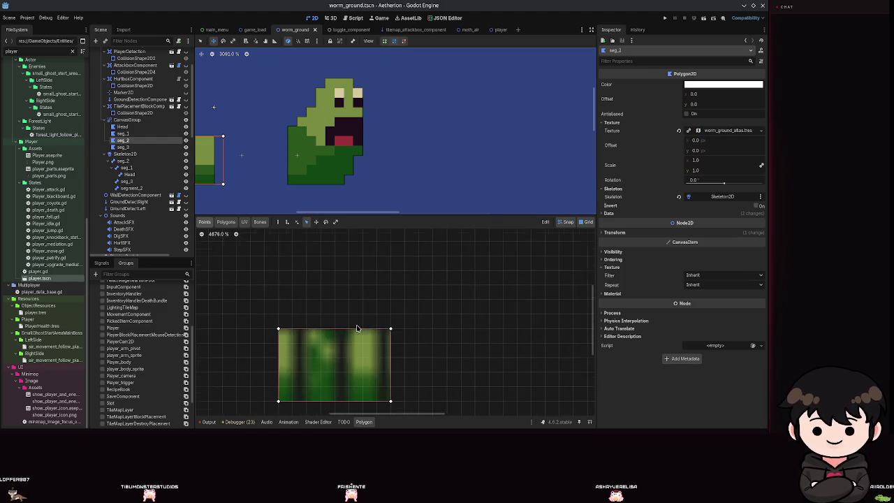
{"action": "scroll", "coordinate": [357, 328], "scroll_direction": "down", "scroll_amount": 2}
{"action": "scroll", "coordinate": [357, 326], "scroll_direction": "up", "scroll_amount": 1}
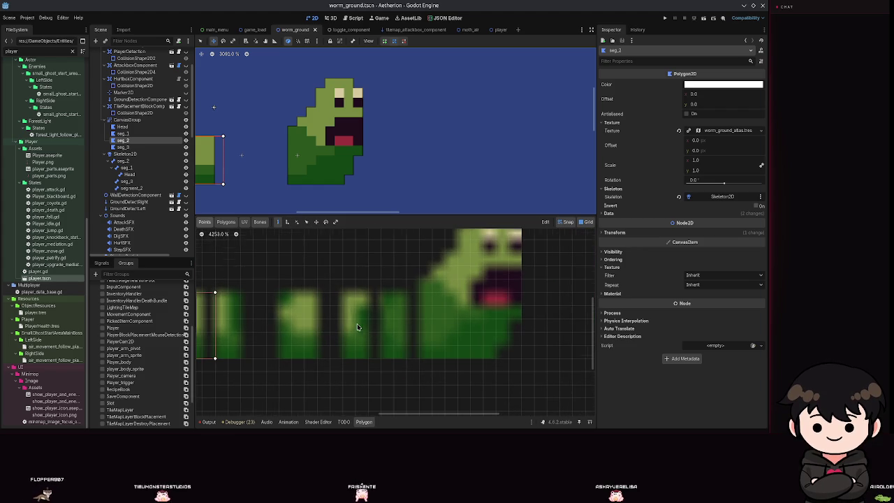
{"action": "left_click", "coordinate": [343, 292]}
{"action": "left_click", "coordinate": [368, 292]}
{"action": "left_click", "coordinate": [368, 359]}
{"action": "left_click", "coordinate": [343, 358]}
{"action": "left_click", "coordinate": [342, 292]}
{"action": "key", "text": "ctrl+s"}
{"action": "mouse_move", "coordinate": [322, 162]}
{"action": "left_mouse_down"}
{"action": "mouse_move", "coordinate": [266, 162]}
{"action": "mouse_move", "coordinate": [347, 147]}
{"action": "left_mouse_up"}
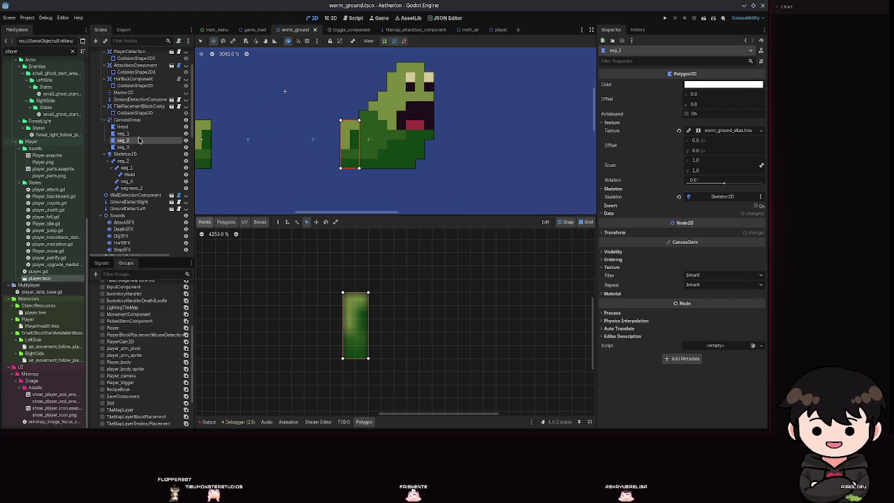
Undo a redrawn seg_1 rectangle, shift seg_1 right against the head, and save
{"action": "left_click", "coordinate": [123, 133]}
{"action": "scroll", "coordinate": [405, 310], "scroll_direction": "up", "scroll_amount": 6}
{"action": "left_click", "coordinate": [424, 278]}
{"action": "left_click", "coordinate": [456, 278]}
{"action": "left_click", "coordinate": [456, 325]}
{"action": "left_click", "coordinate": [424, 325]}
{"action": "left_click", "coordinate": [425, 279]}
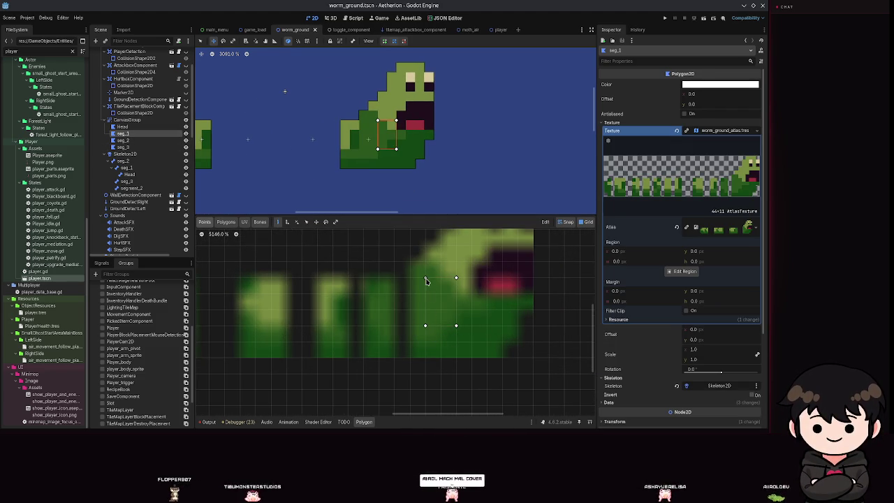
{"action": "key", "text": "ctrl+z"}
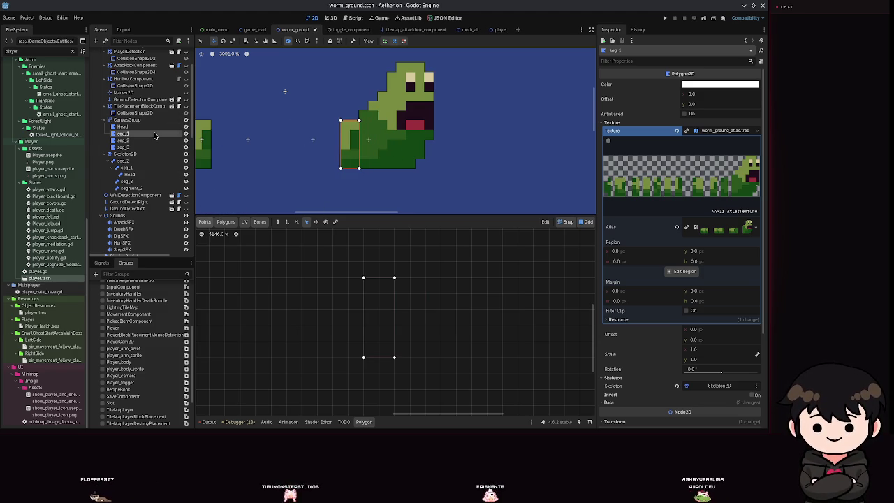
{"action": "mouse_move", "coordinate": [349, 144]}
{"action": "left_mouse_down"}
{"action": "mouse_move", "coordinate": [284, 146]}
{"action": "mouse_move", "coordinate": [345, 145]}
{"action": "mouse_move", "coordinate": [331, 157]}
{"action": "mouse_move", "coordinate": [352, 157]}
{"action": "mouse_move", "coordinate": [323, 157]}
{"action": "mouse_move", "coordinate": [332, 158]}
{"action": "left_mouse_up"}
{"action": "key", "text": "ctrl+s"}
{"action": "left_click", "coordinate": [122, 140]}
Save seg_2's new position to the left of seg_1, then reselect seg_1
{"action": "key", "text": "ctrl+s"}
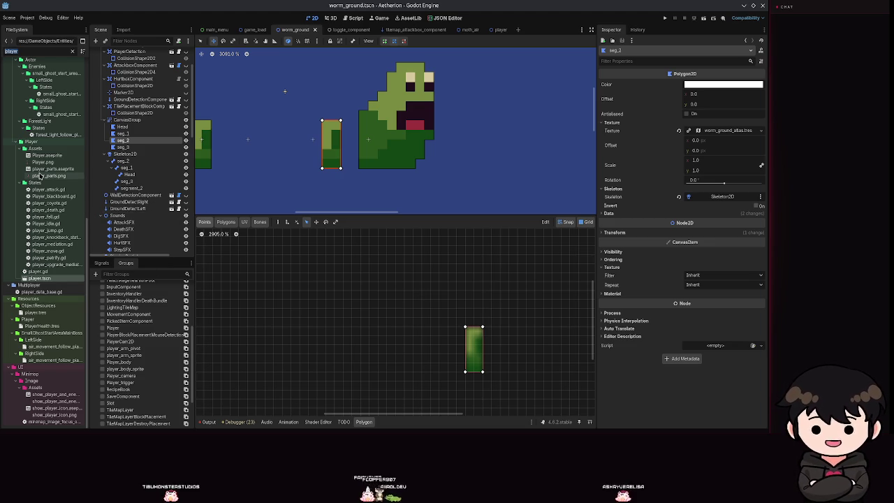
{"action": "mouse_move", "coordinate": [40, 176]}
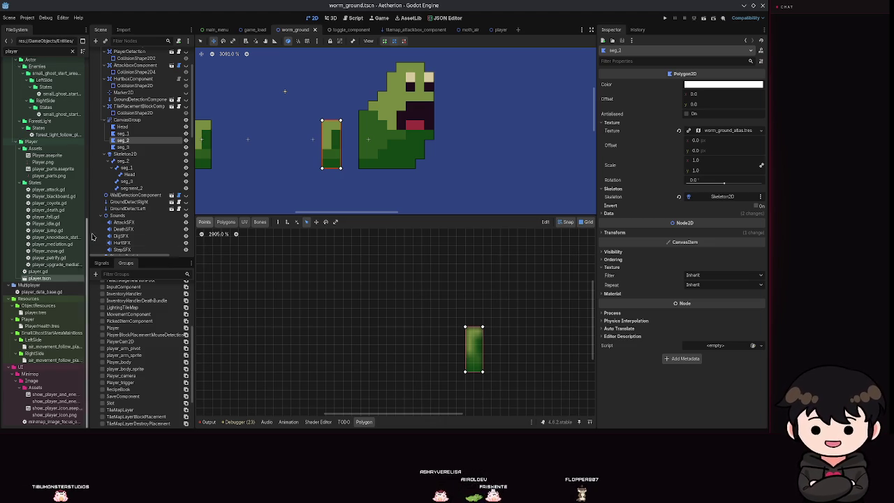
{"action": "left_click", "coordinate": [141, 134]}
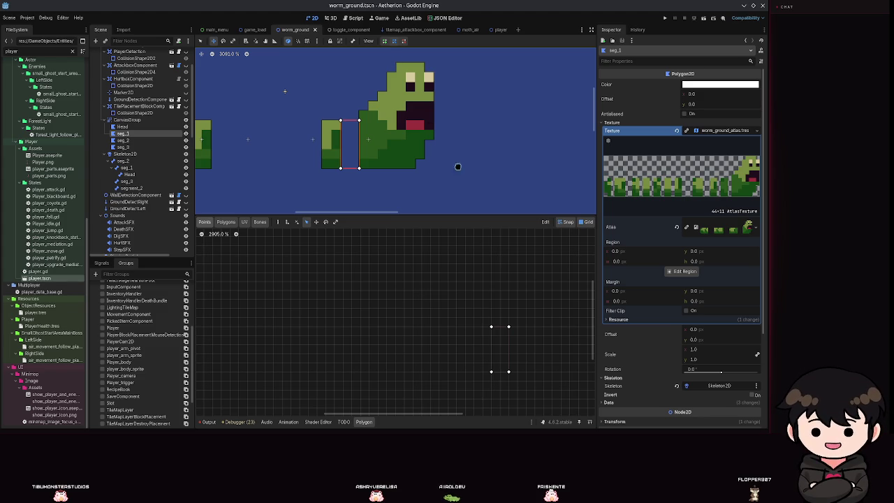
{"action": "scroll", "coordinate": [469, 356], "scroll_direction": "up", "scroll_amount": 5}
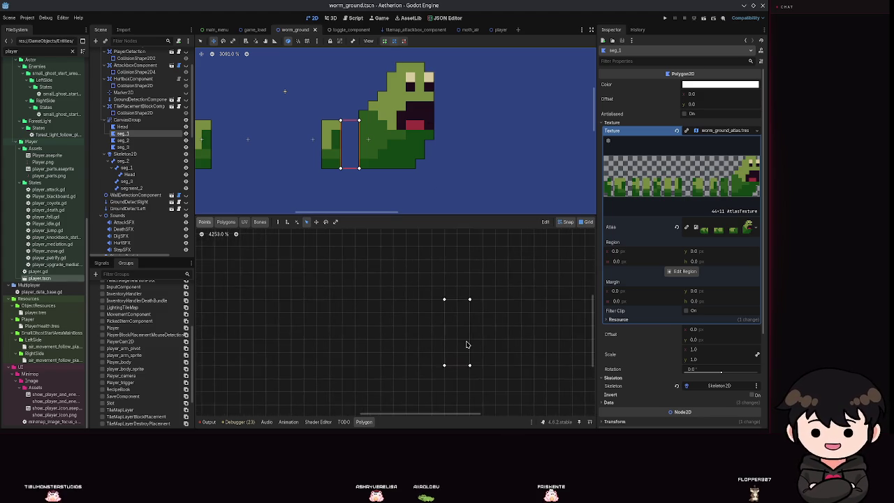
{"action": "left_click", "coordinate": [278, 222]}
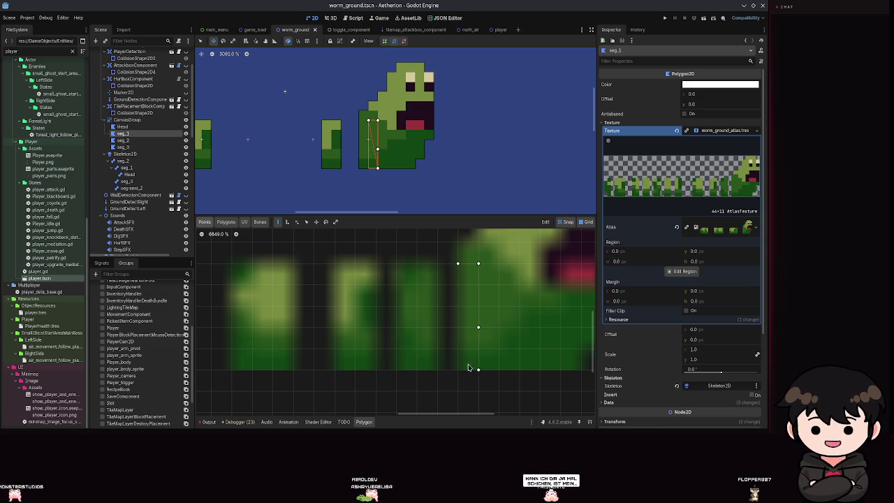
{"action": "left_click", "coordinate": [457, 369]}
{"action": "left_click", "coordinate": [458, 263]}
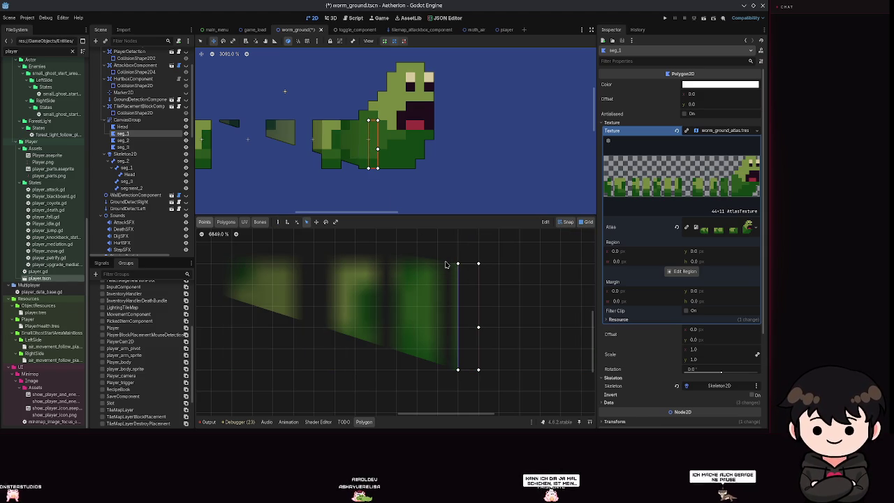
{"action": "scroll", "coordinate": [344, 289], "scroll_direction": "down", "scroll_amount": 10}
{"action": "scroll", "coordinate": [339, 315], "scroll_direction": "up", "scroll_amount": 9}
{"action": "scroll", "coordinate": [379, 112], "scroll_direction": "down", "scroll_amount": 10}
{"action": "scroll", "coordinate": [287, 122], "scroll_direction": "up", "scroll_amount": 9}
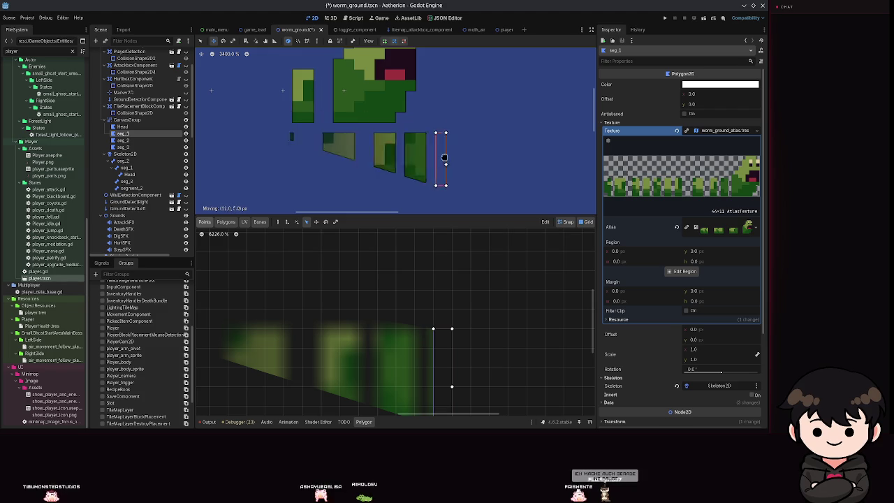
{"action": "scroll", "coordinate": [431, 391], "scroll_direction": "down", "scroll_amount": 1}
{"action": "scroll", "coordinate": [431, 391], "scroll_direction": "down", "scroll_amount": 6}
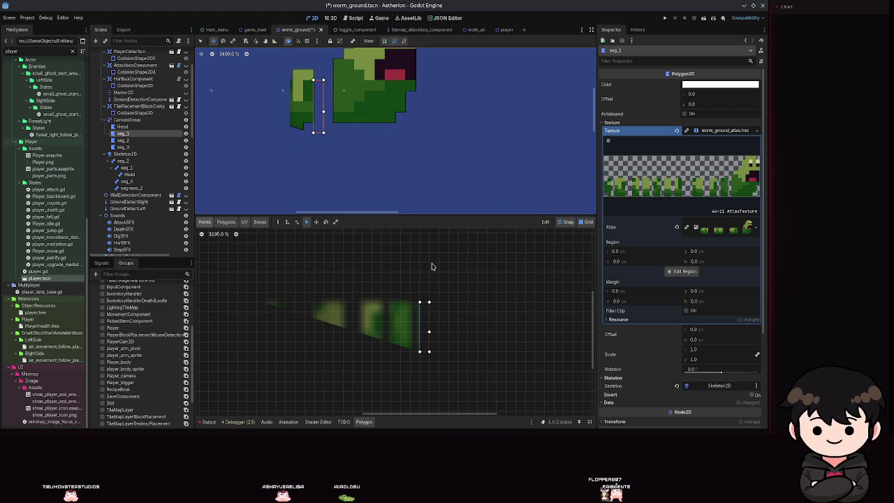
{"action": "key", "text": "ctrl+s"}
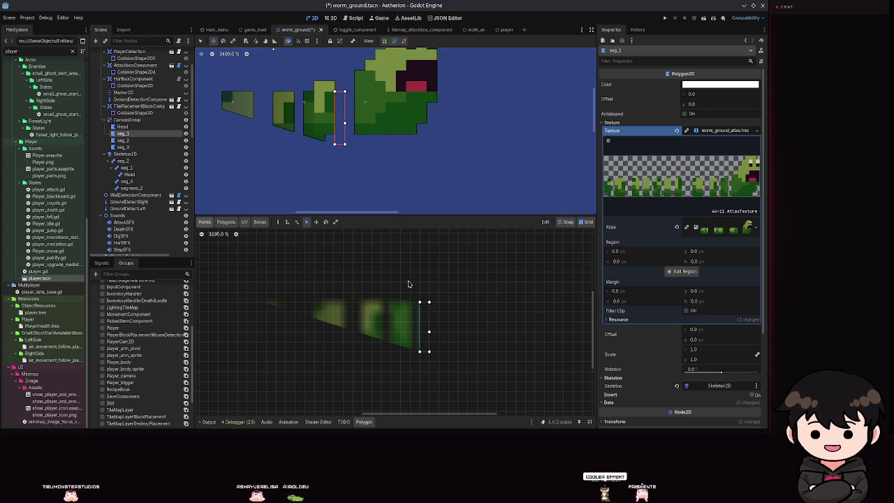
{"action": "scroll", "coordinate": [436, 273], "scroll_direction": "up", "scroll_amount": 5}
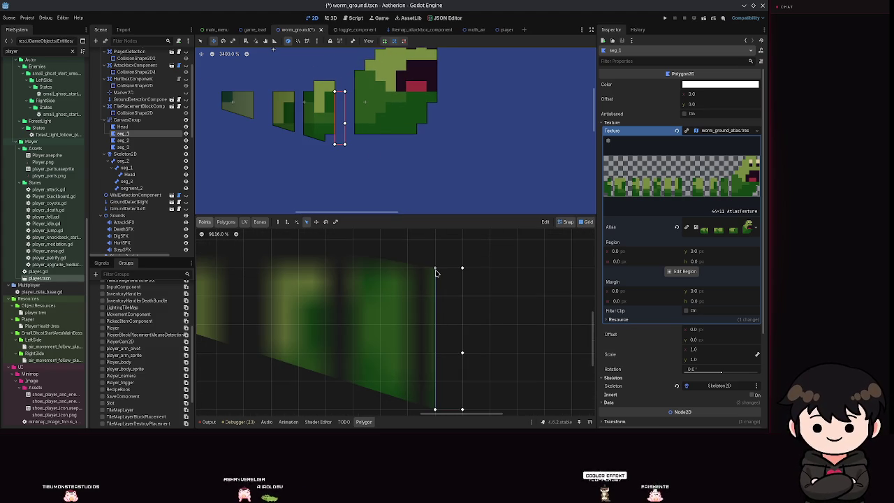
{"action": "mouse_move", "coordinate": [435, 269]}
{"action": "left_mouse_down"}
{"action": "mouse_move", "coordinate": [383, 275]}
{"action": "mouse_move", "coordinate": [549, 291]}
{"action": "mouse_move", "coordinate": [465, 273]}
{"action": "left_mouse_up"}
{"action": "scroll", "coordinate": [383, 274], "scroll_direction": "down", "scroll_amount": 3}
{"action": "mouse_move", "coordinate": [403, 259]}
{"action": "left_mouse_down"}
{"action": "mouse_move", "coordinate": [419, 254]}
{"action": "mouse_move", "coordinate": [419, 263]}
{"action": "left_mouse_up"}
{"action": "key", "text": "ctrl+z"}
{"action": "scroll", "coordinate": [380, 303], "scroll_direction": "down", "scroll_amount": 3}
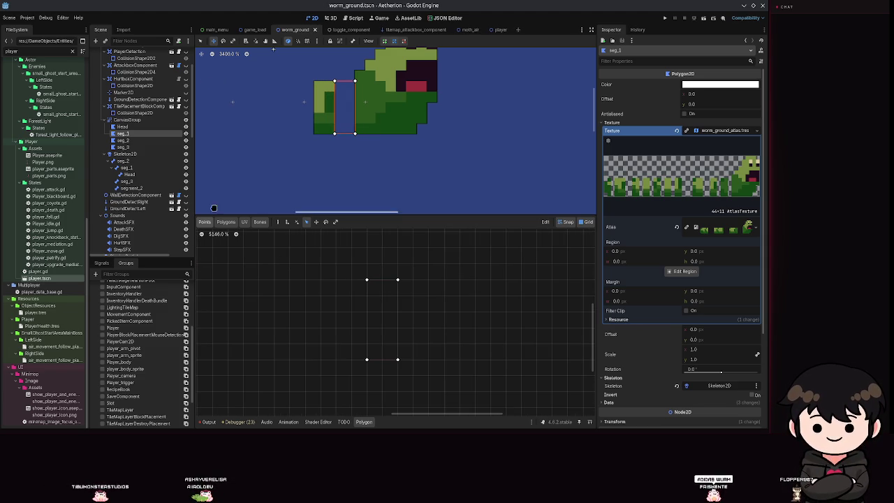
{"action": "left_click", "coordinate": [127, 139]}
{"action": "left_click", "coordinate": [124, 133]}
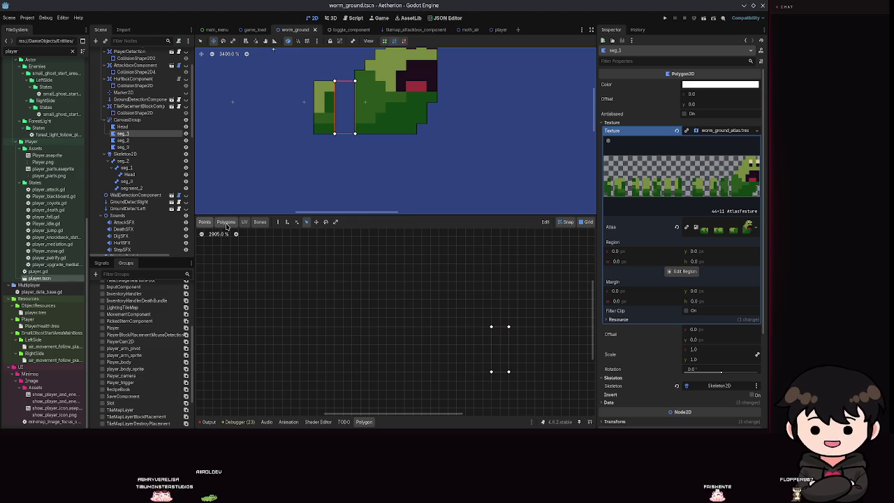
{"action": "scroll", "coordinate": [459, 275], "scroll_direction": "up", "scroll_amount": 2}
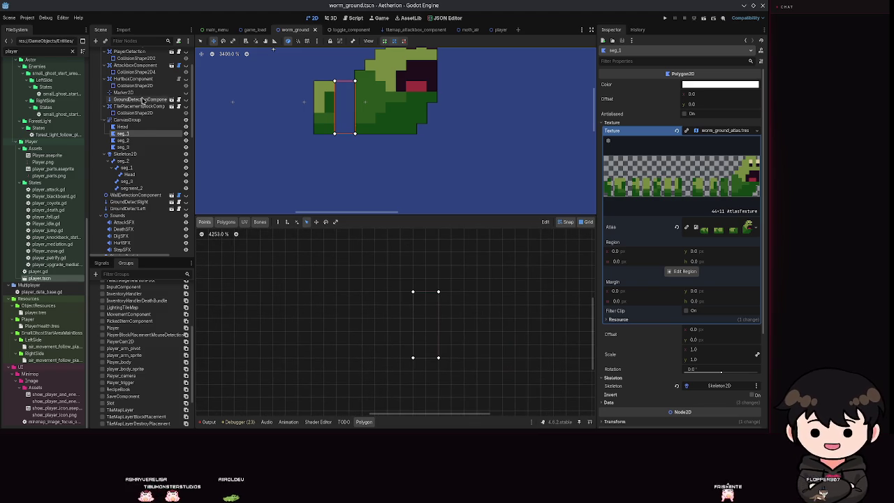
{"action": "left_click", "coordinate": [142, 139]}
Delete the seg_1 node from the Scene dock and confirm the deletion
{"action": "right_click", "coordinate": [141, 134]}
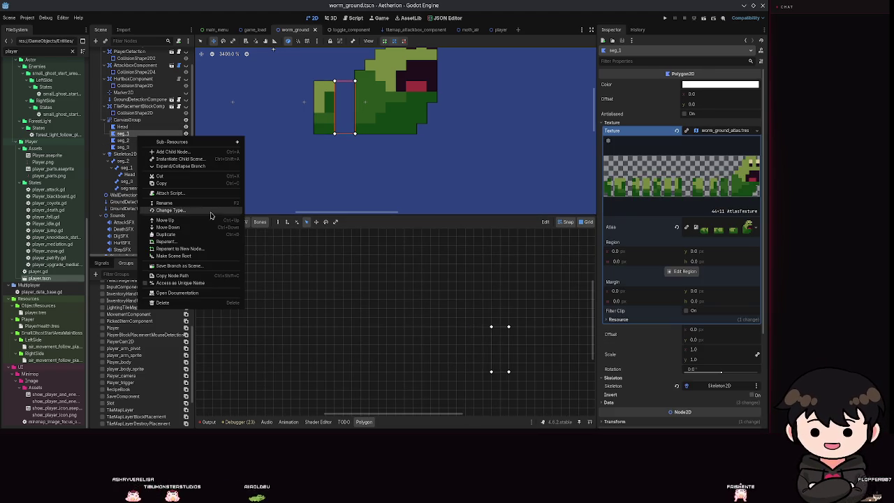
{"action": "left_click", "coordinate": [163, 303]}
{"action": "left_click", "coordinate": [366, 229]}
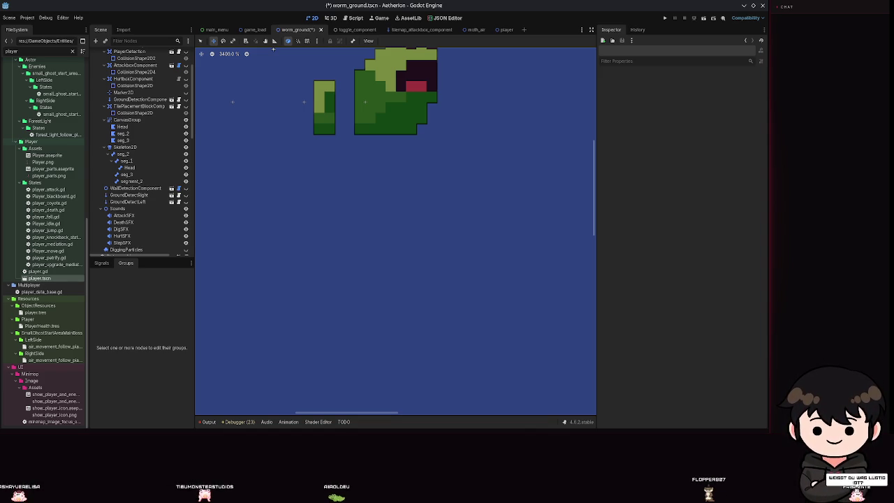
{"action": "scroll", "coordinate": [392, 55], "scroll_direction": "up", "scroll_amount": 2}
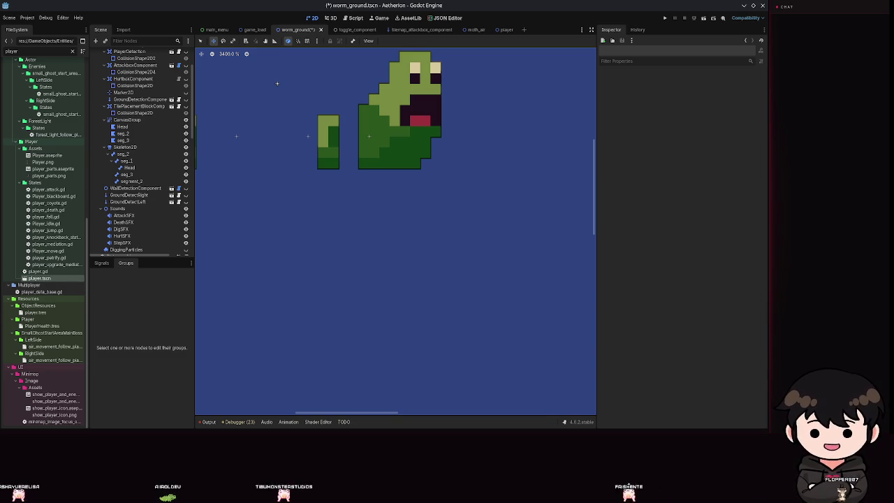
{"action": "left_click", "coordinate": [124, 154]}
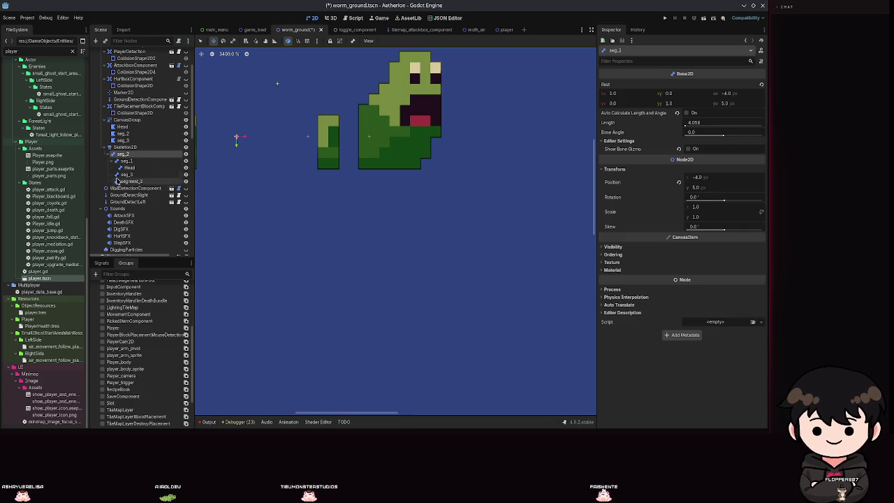
Add a Polygon2D child to CanvasGroup and move it directly under Head
{"action": "left_click", "coordinate": [125, 161]}
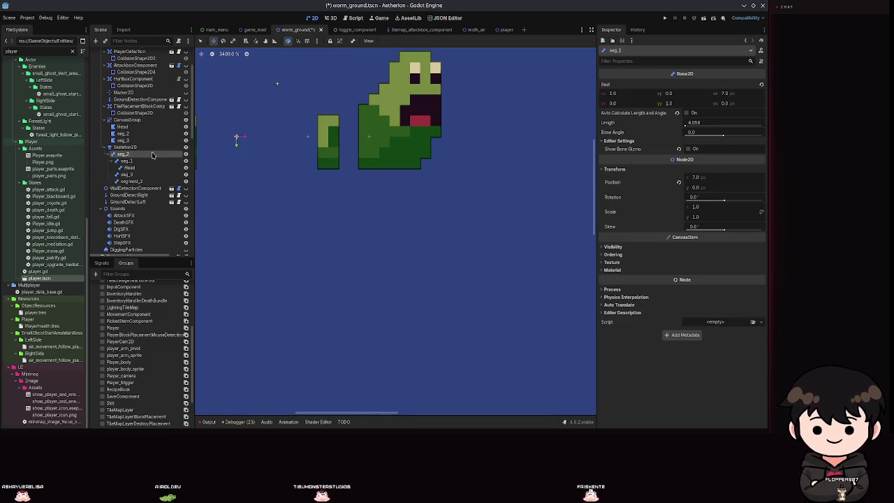
{"action": "left_click", "coordinate": [124, 147]}
{"action": "left_click", "coordinate": [151, 175]}
{"action": "left_click", "coordinate": [127, 119]}
{"action": "left_click", "coordinate": [95, 40]}
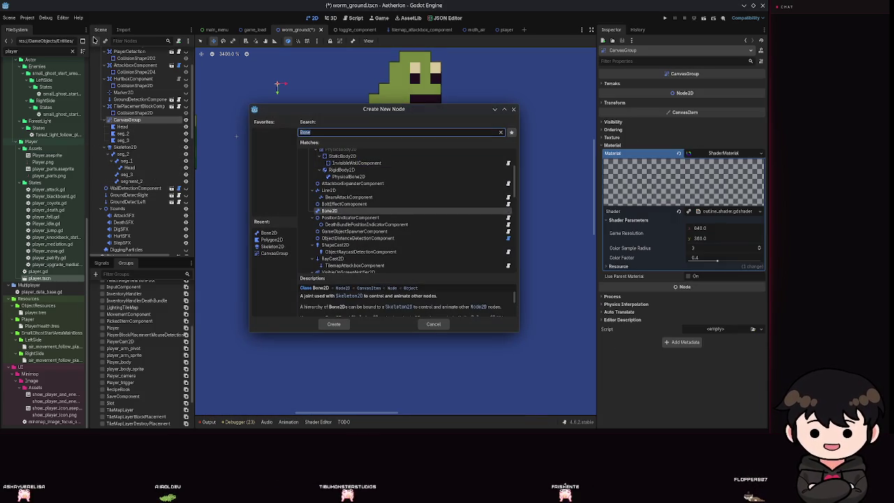
{"action": "key", "text": "Return"}
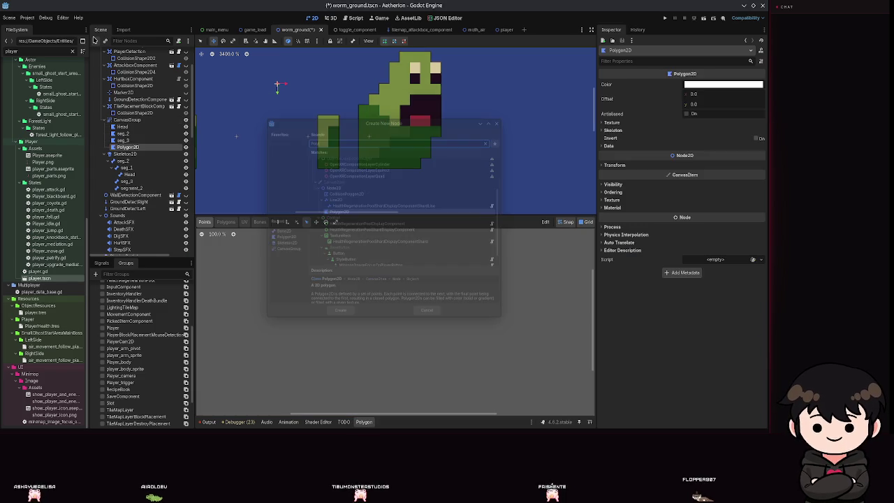
{"action": "left_click_drag", "start_coordinate": [132, 152], "coordinate": [131, 137]}
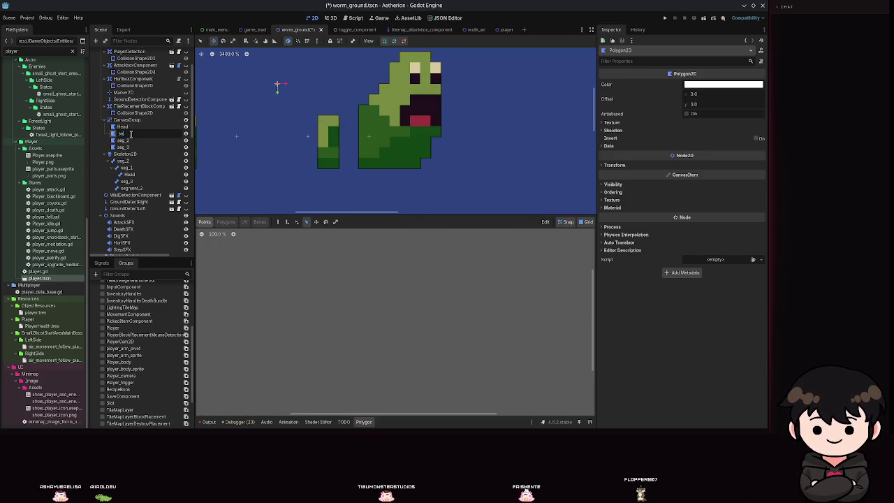
Rename the polygon to seg_1, save, and filter FileSystem for 'worm_g'
{"action": "type", "text": "seg_1"}
{"action": "key", "text": "Return"}
{"action": "key", "text": "ctrl+s"}
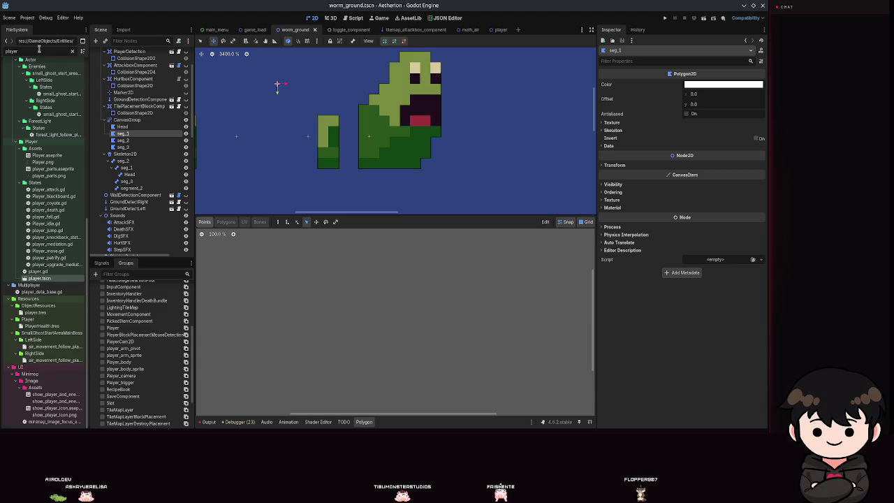
{"action": "key", "text": "BackSpace"}
{"action": "key", "text": "BackSpace"}
{"action": "key", "text": "BackSpace"}
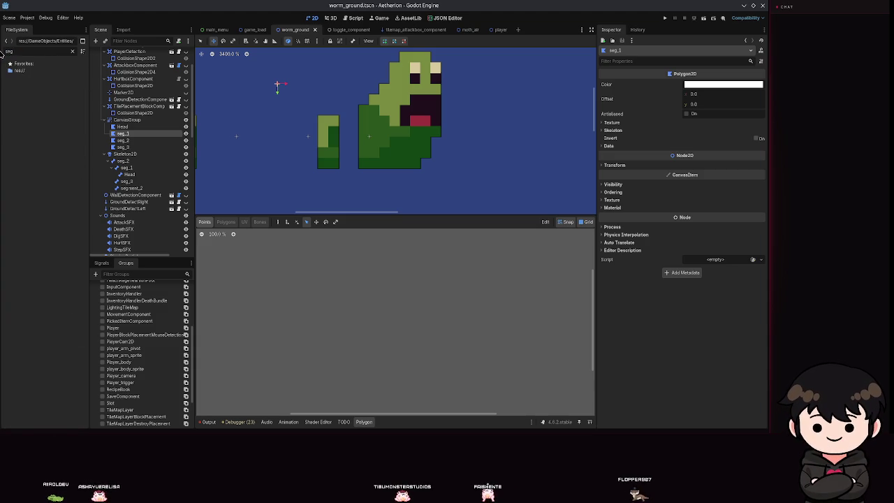
{"action": "type", "text": "worm_g"}
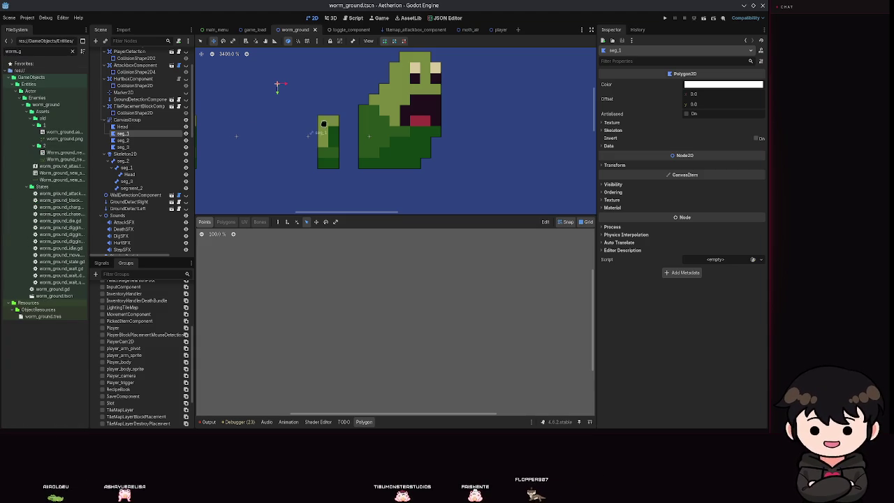
{"action": "left_click", "coordinate": [618, 124]}
Assign the worm texture to seg_1's Texture slot
{"action": "left_click", "coordinate": [618, 123]}
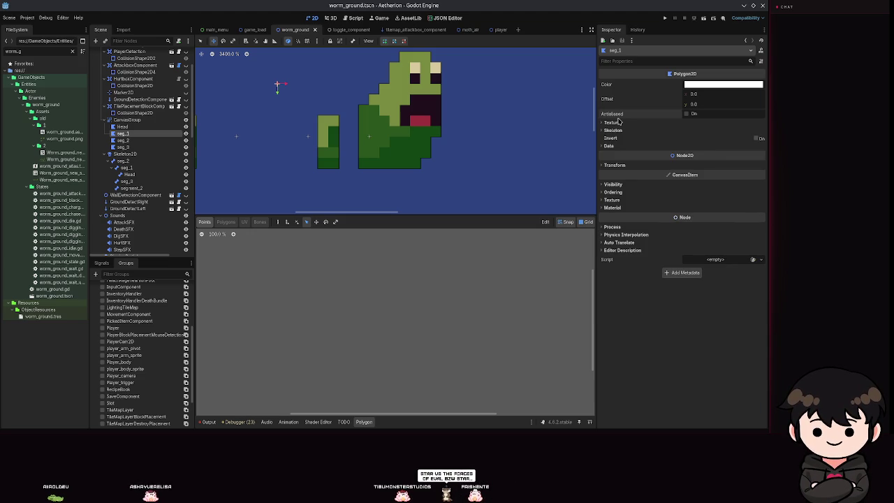
{"action": "left_click", "coordinate": [622, 123]}
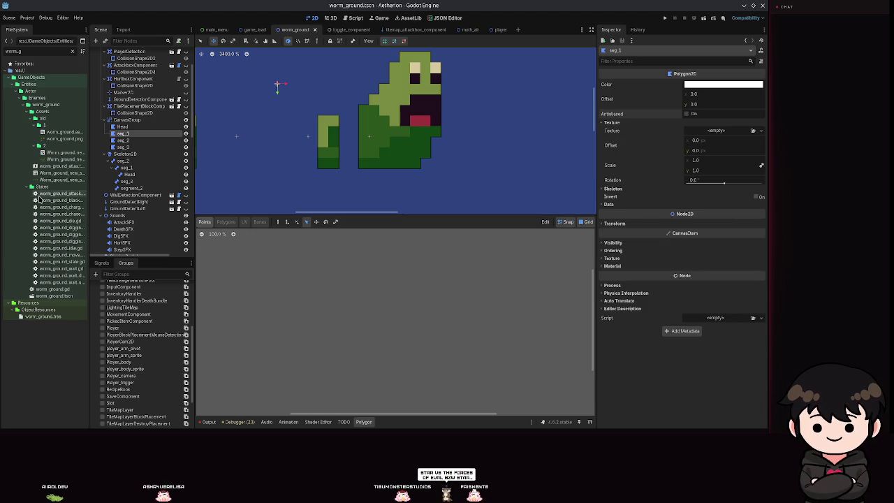
{"action": "mouse_move", "coordinate": [60, 180]}
{"action": "left_mouse_down"}
{"action": "mouse_move", "coordinate": [699, 109]}
{"action": "mouse_move", "coordinate": [706, 131]}
{"action": "mouse_move", "coordinate": [719, 132]}
{"action": "left_mouse_up"}
{"action": "scroll", "coordinate": [391, 345], "scroll_direction": "up", "scroll_amount": 20}
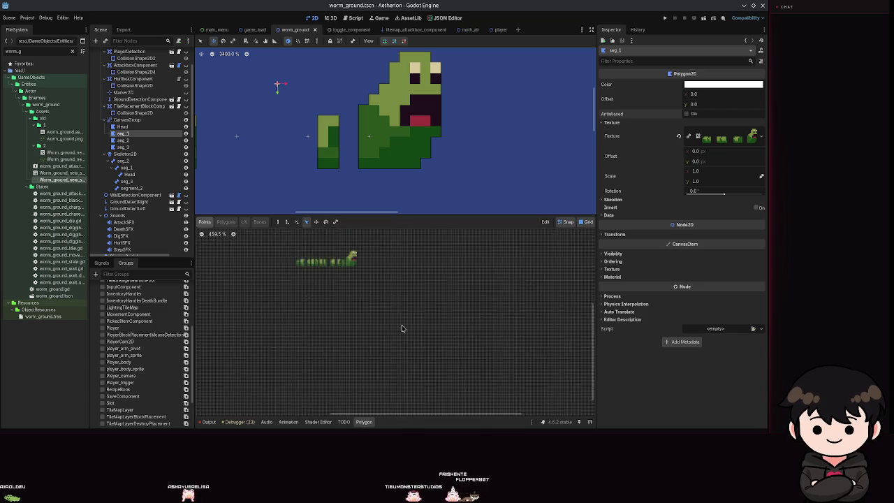
Outline one body segment of the texture as seg_1's four-corner polygon
{"action": "left_click", "coordinate": [277, 221]}
{"action": "left_click", "coordinate": [357, 305]}
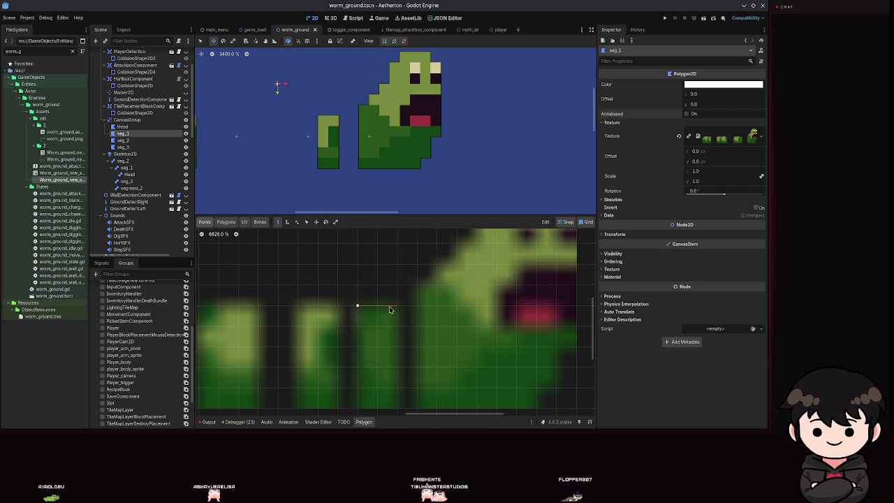
{"action": "scroll", "coordinate": [377, 310], "scroll_direction": "down", "scroll_amount": 3}
{"action": "left_click", "coordinate": [382, 323]}
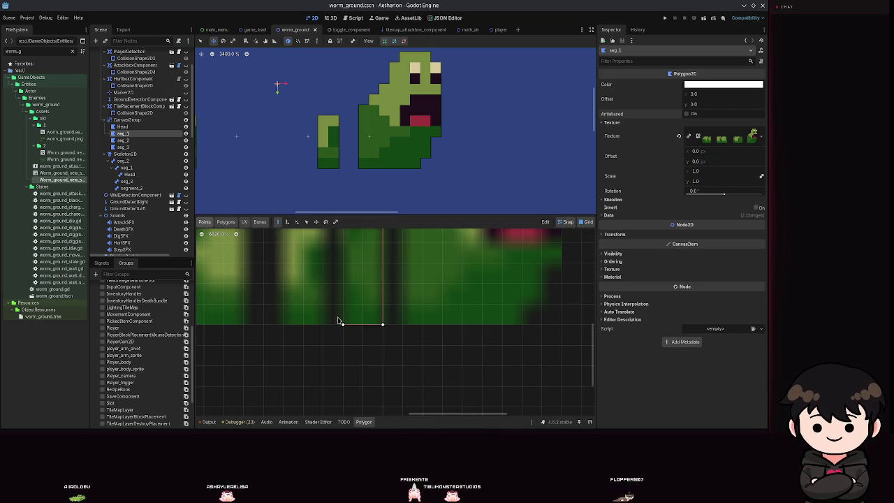
{"action": "left_click", "coordinate": [340, 322]}
{"action": "scroll", "coordinate": [340, 322], "scroll_direction": "up", "scroll_amount": 3}
{"action": "left_click", "coordinate": [354, 271]}
{"action": "left_click", "coordinate": [395, 271]}
{"action": "scroll", "coordinate": [351, 155], "scroll_direction": "down", "scroll_amount": 6}
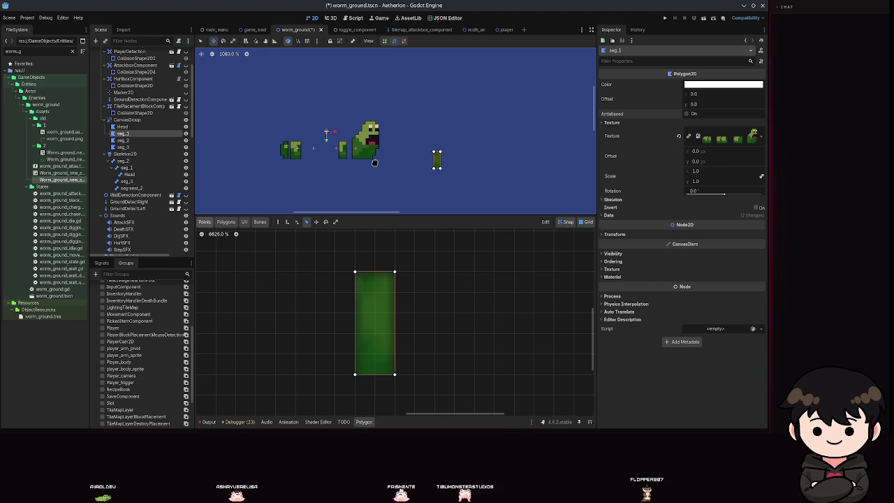
{"action": "scroll", "coordinate": [433, 150], "scroll_direction": "up", "scroll_amount": 5}
Move seg_1 onto the worm's body next to the head and save
{"action": "mouse_move", "coordinate": [431, 143]}
{"action": "left_mouse_down"}
{"action": "mouse_move", "coordinate": [429, 189]}
{"action": "mouse_move", "coordinate": [404, 170]}
{"action": "left_mouse_up"}
{"action": "scroll", "coordinate": [431, 143], "scroll_direction": "down", "scroll_amount": 2}
{"action": "key", "text": "ctrl+s"}
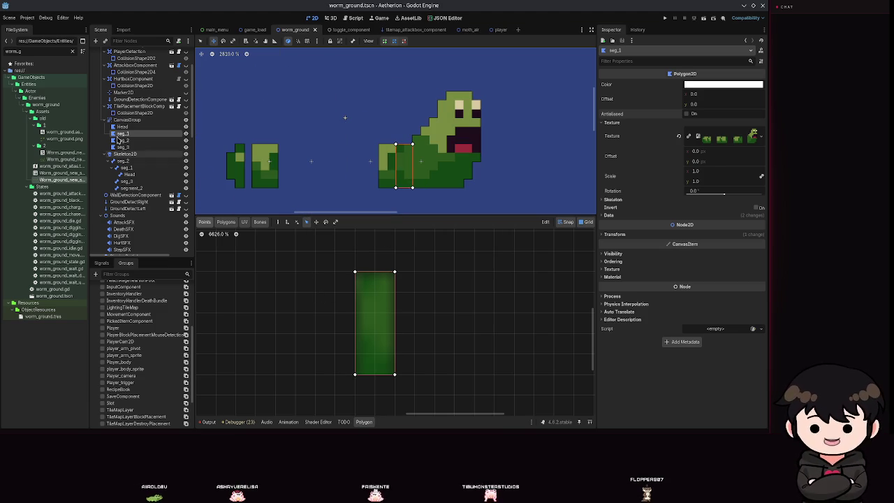
{"action": "left_click", "coordinate": [123, 146]}
{"action": "scroll", "coordinate": [239, 286], "scroll_direction": "up", "scroll_amount": 5}
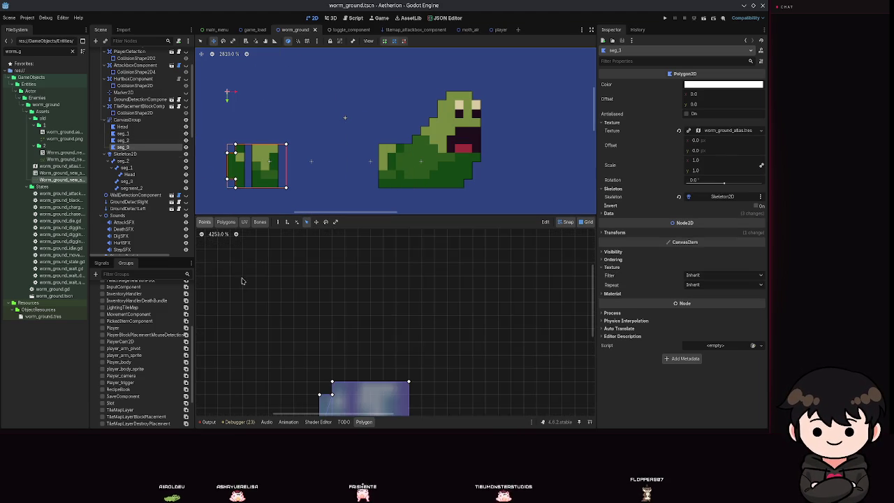
{"action": "scroll", "coordinate": [328, 279], "scroll_direction": "down", "scroll_amount": 2}
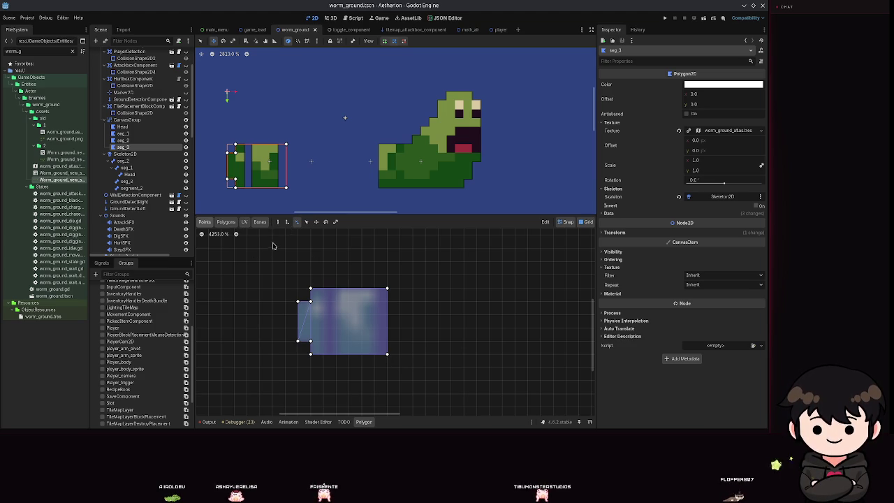
{"action": "left_click", "coordinate": [280, 222]}
{"action": "scroll", "coordinate": [508, 334], "scroll_direction": "down", "scroll_amount": 2}
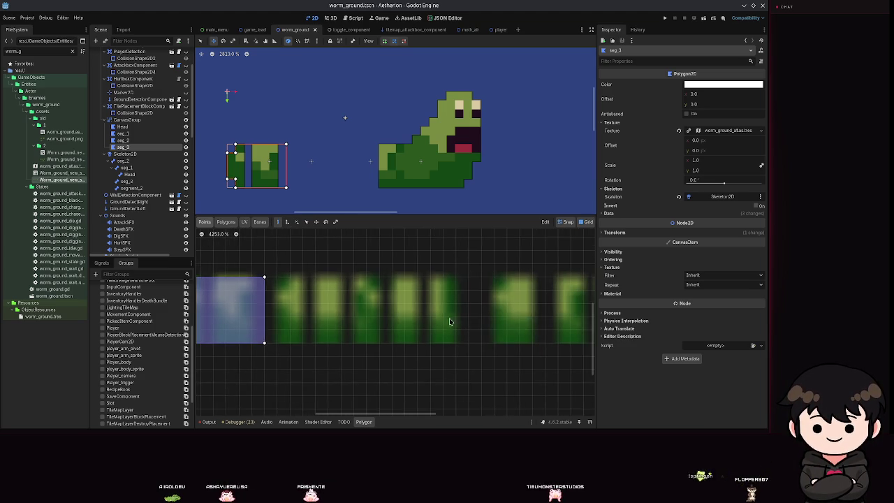
{"action": "scroll", "coordinate": [419, 300], "scroll_direction": "up", "scroll_amount": 2}
{"action": "left_click", "coordinate": [360, 276]}
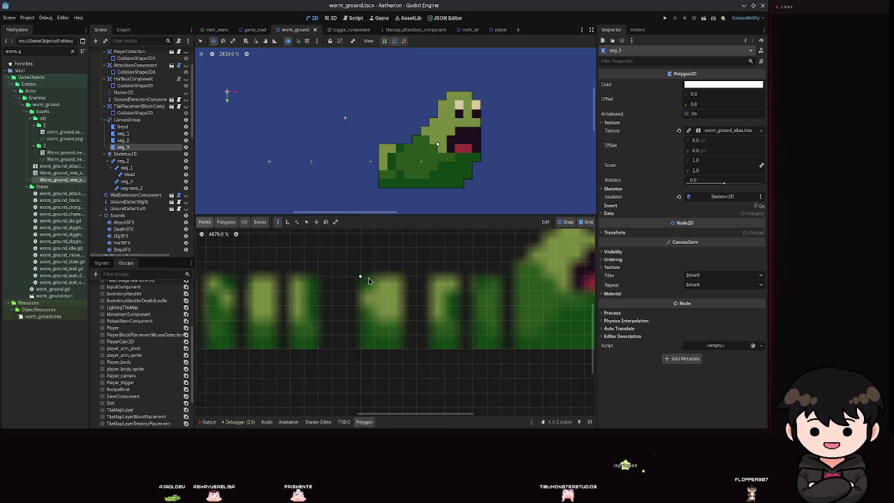
{"action": "left_click", "coordinate": [402, 276]}
{"action": "left_click", "coordinate": [402, 349]}
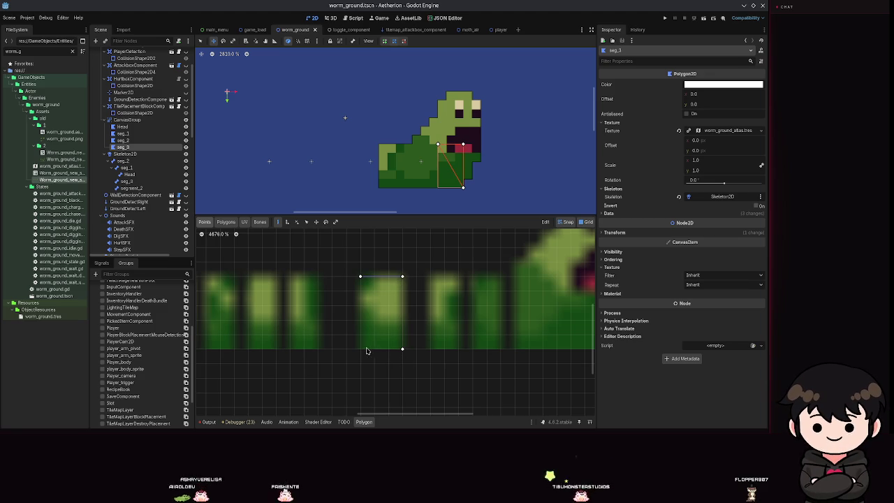
{"action": "left_click", "coordinate": [360, 348]}
{"action": "left_click", "coordinate": [360, 276]}
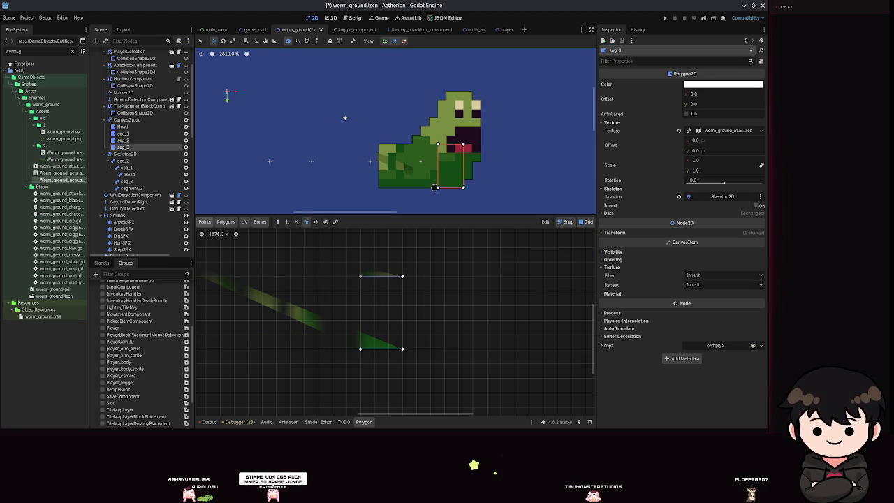
{"action": "scroll", "coordinate": [372, 153], "scroll_direction": "down", "scroll_amount": 3}
{"action": "scroll", "coordinate": [412, 363], "scroll_direction": "up", "scroll_amount": 2}
{"action": "key", "text": "ctrl+s"}
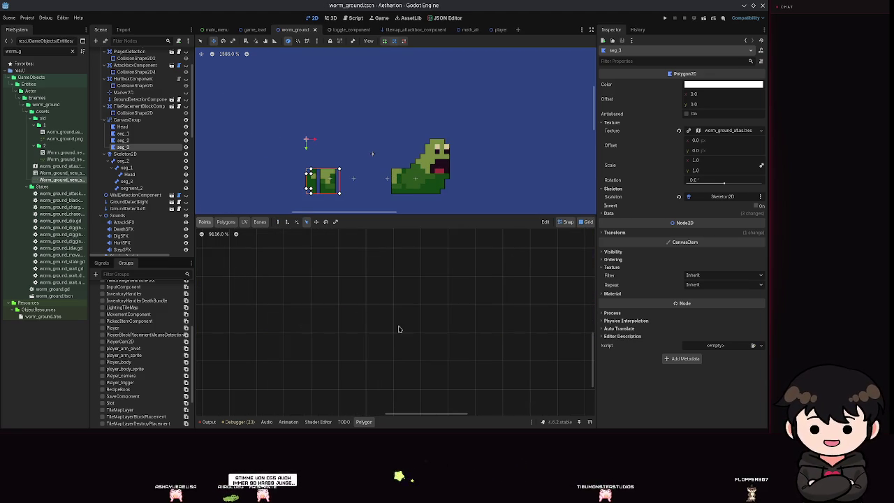
{"action": "scroll", "coordinate": [326, 310], "scroll_direction": "down", "scroll_amount": 10}
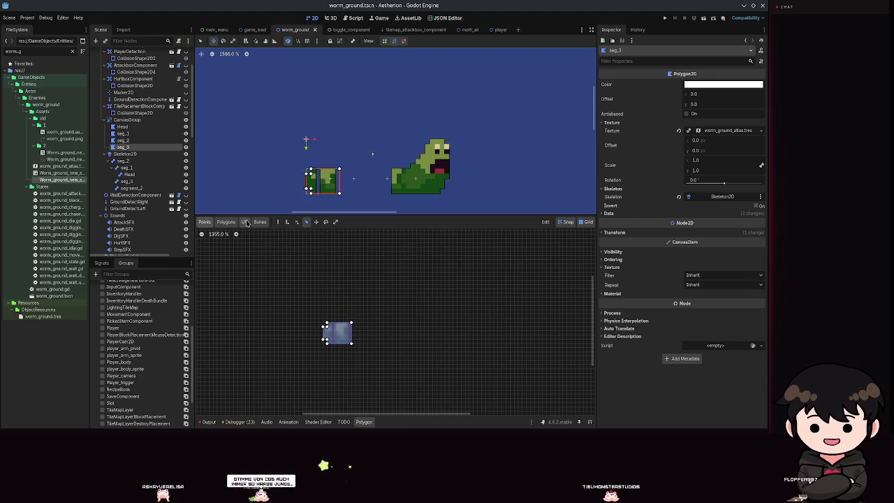
{"action": "left_click", "coordinate": [275, 222]}
{"action": "scroll", "coordinate": [359, 334], "scroll_direction": "up", "scroll_amount": 8}
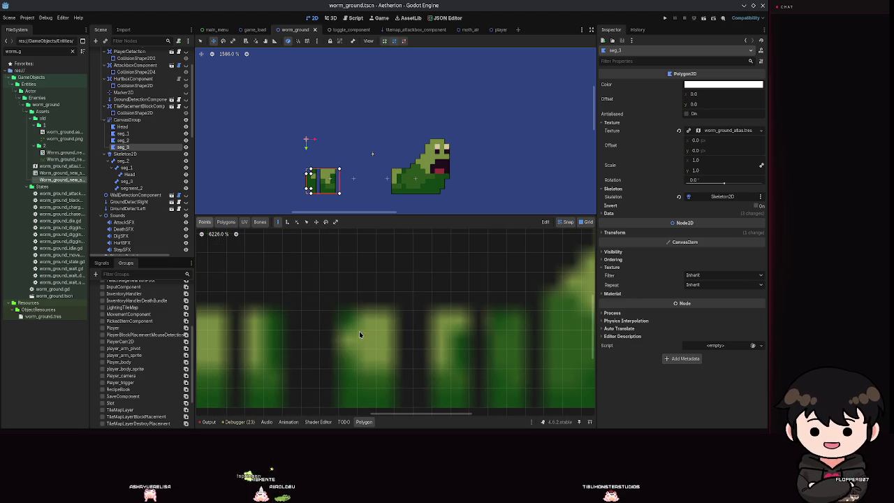
{"action": "left_click", "coordinate": [339, 315]}
{"action": "scroll", "coordinate": [382, 342], "scroll_direction": "down", "scroll_amount": 5}
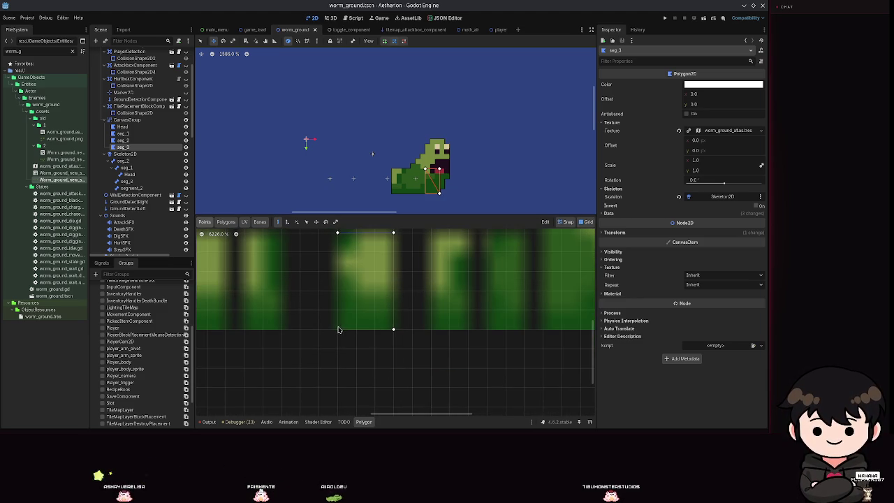
{"action": "left_click", "coordinate": [306, 222]}
{"action": "scroll", "coordinate": [370, 321], "scroll_direction": "down", "scroll_amount": 5}
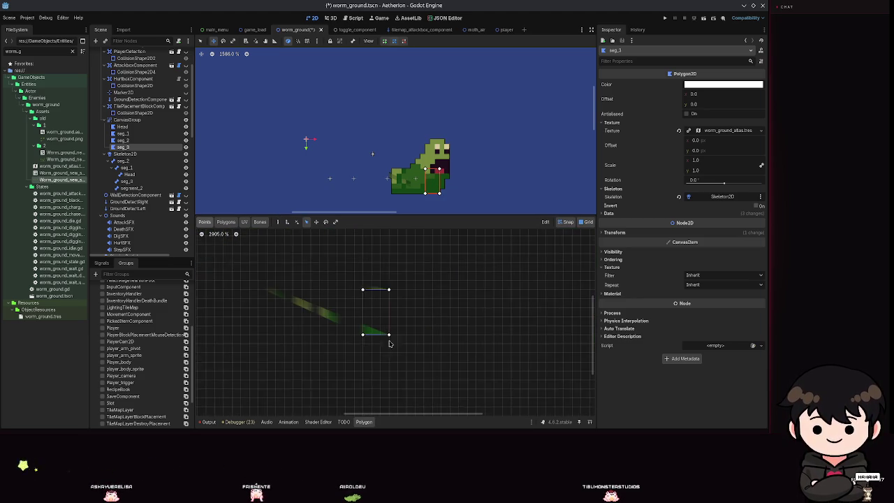
{"action": "key", "text": "ctrl+z"}
{"action": "key", "text": "ctrl+z"}
{"action": "scroll", "coordinate": [299, 293], "scroll_direction": "left", "scroll_amount": 5}
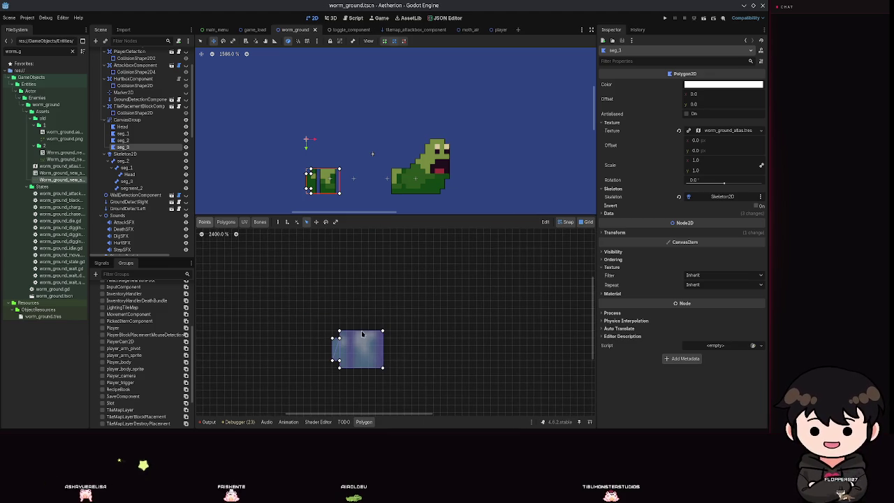
{"action": "scroll", "coordinate": [343, 347], "scroll_direction": "left", "scroll_amount": 1}
{"action": "left_click", "coordinate": [278, 221]}
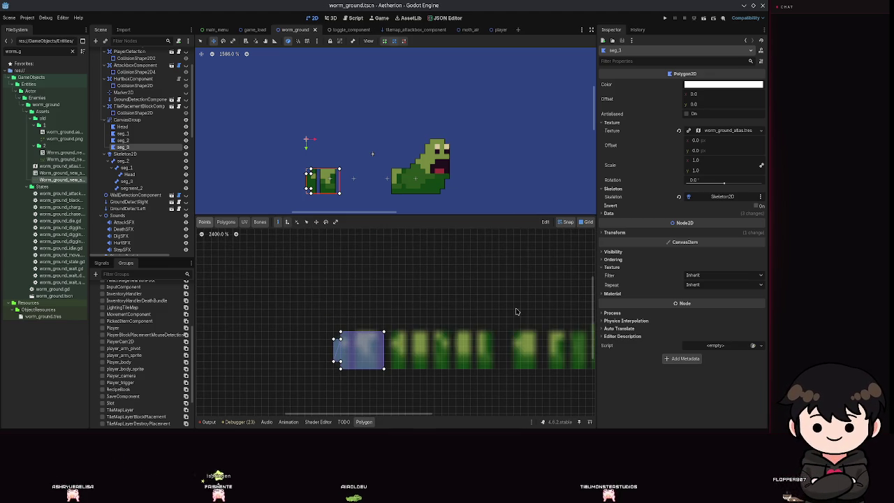
{"action": "scroll", "coordinate": [351, 259], "scroll_direction": "up", "scroll_amount": 5}
{"action": "left_click", "coordinate": [345, 288]}
{"action": "left_click", "coordinate": [383, 287]}
{"action": "left_click", "coordinate": [384, 354]}
{"action": "left_click", "coordinate": [345, 354]}
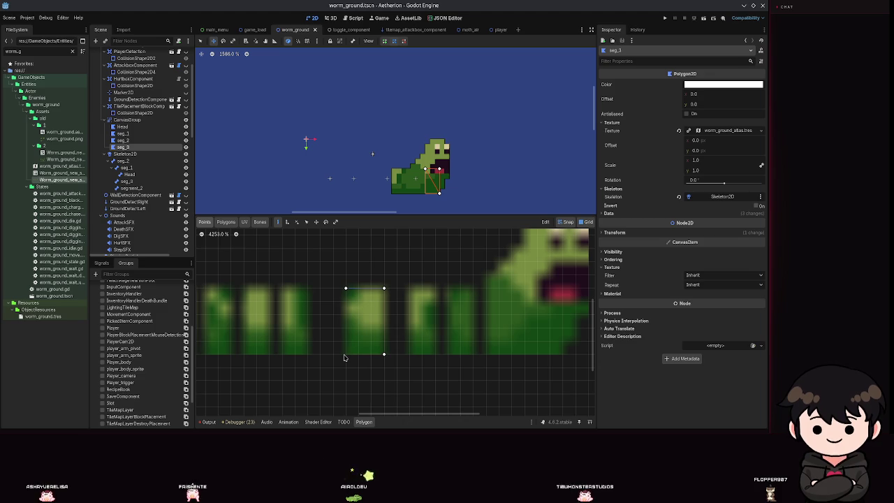
{"action": "left_click", "coordinate": [345, 289]}
{"action": "left_click", "coordinate": [346, 289]}
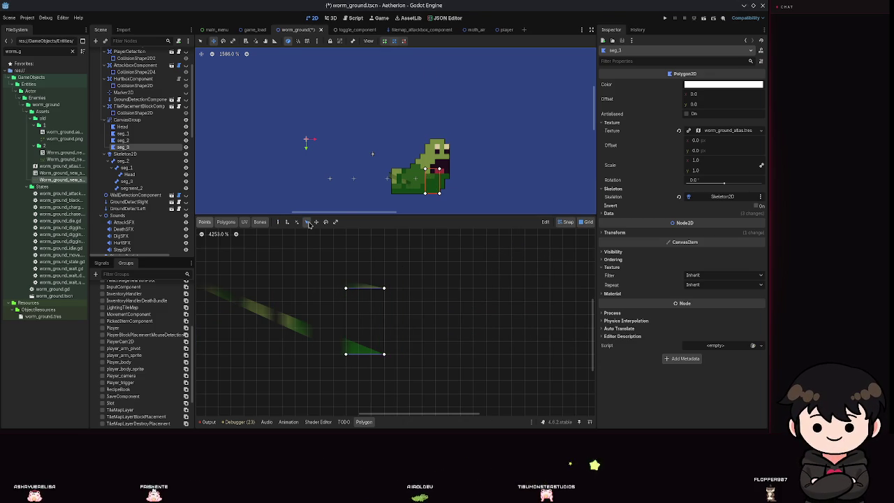
{"action": "left_click", "coordinate": [283, 223]}
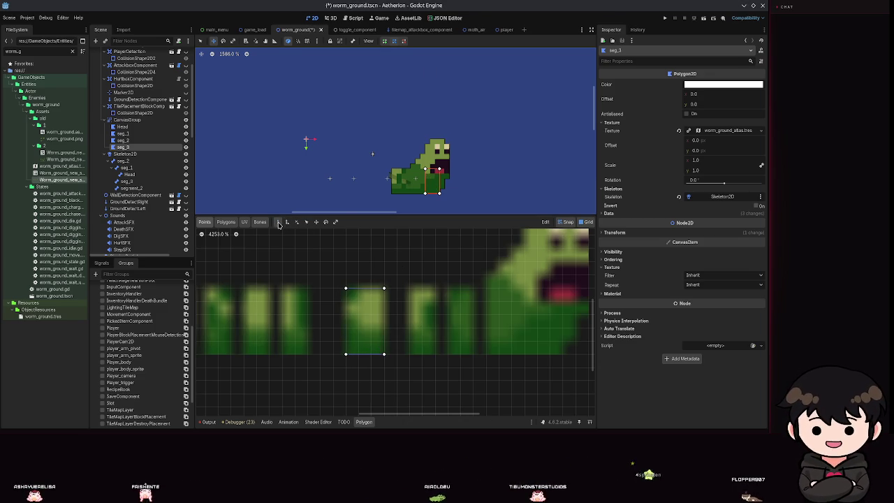
{"action": "left_click", "coordinate": [353, 287]}
{"action": "key", "text": "ctrl+z"}
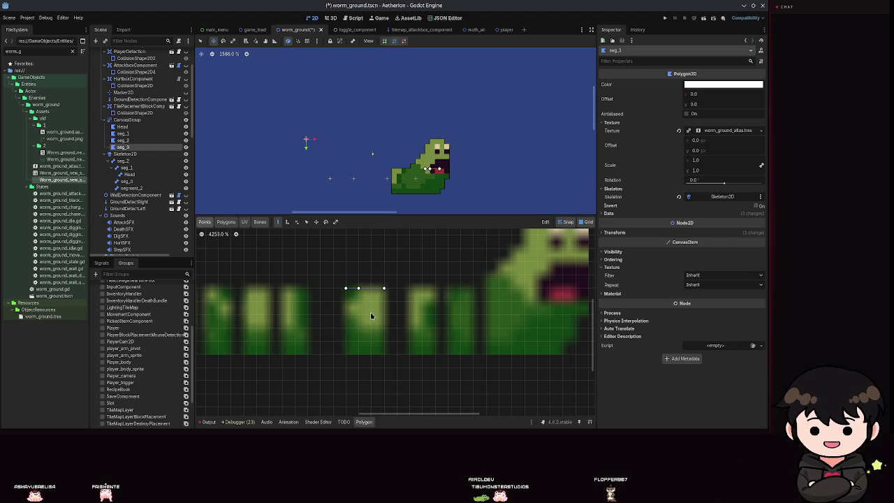
{"action": "left_click", "coordinate": [345, 354]}
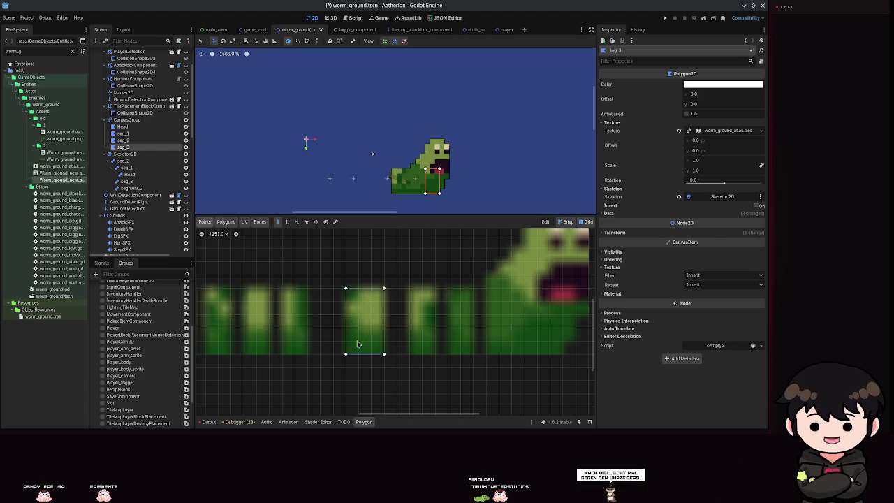
{"action": "left_click", "coordinate": [245, 222]}
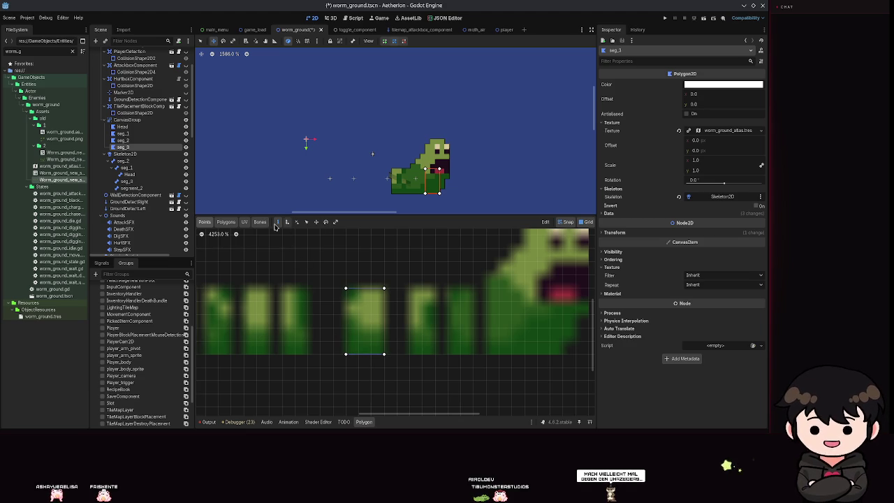
{"action": "left_click", "coordinate": [225, 222]}
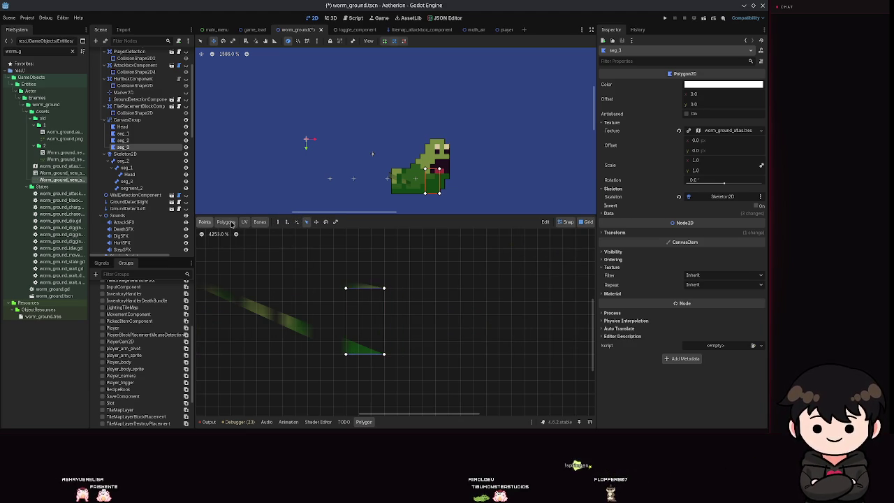
{"action": "key", "text": "ctrl+s"}
{"action": "scroll", "coordinate": [335, 259], "scroll_direction": "up", "scroll_amount": 3}
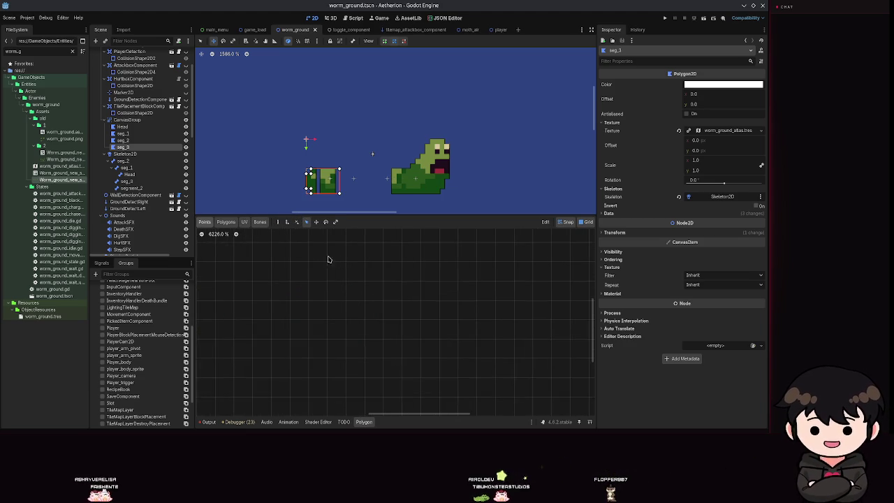
{"action": "left_click", "coordinate": [212, 223]}
{"action": "scroll", "coordinate": [305, 329], "scroll_direction": "down", "scroll_amount": 3}
{"action": "left_click", "coordinate": [325, 363]}
{"action": "left_click", "coordinate": [282, 364]}
{"action": "key", "text": "ctrl+z"}
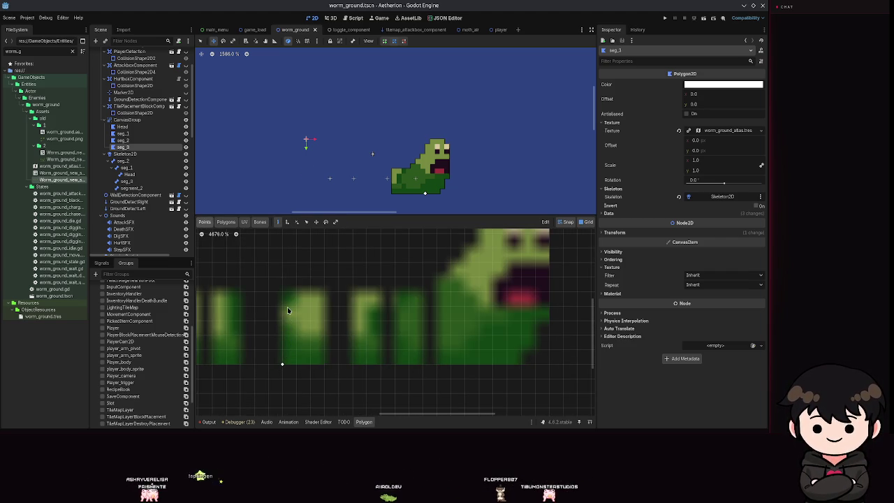
{"action": "left_click", "coordinate": [282, 291]}
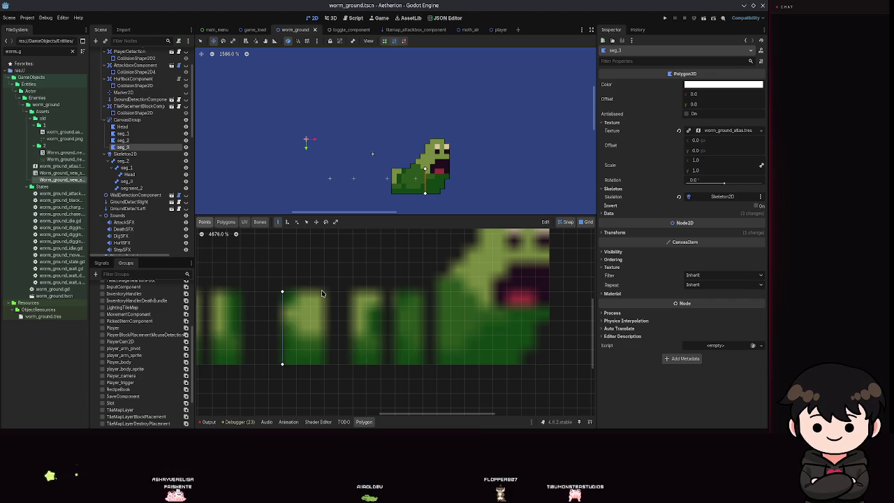
{"action": "left_click", "coordinate": [325, 363]}
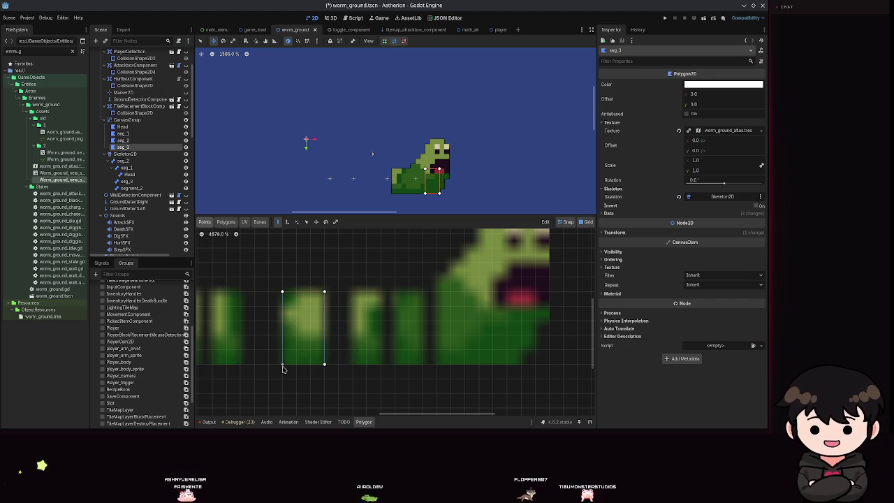
{"action": "key", "text": "ctrl+s"}
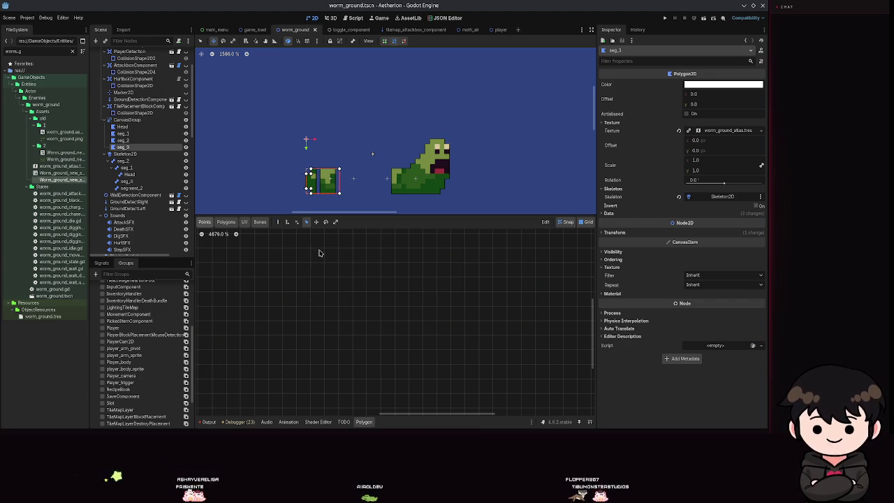
{"action": "left_click", "coordinate": [279, 221]}
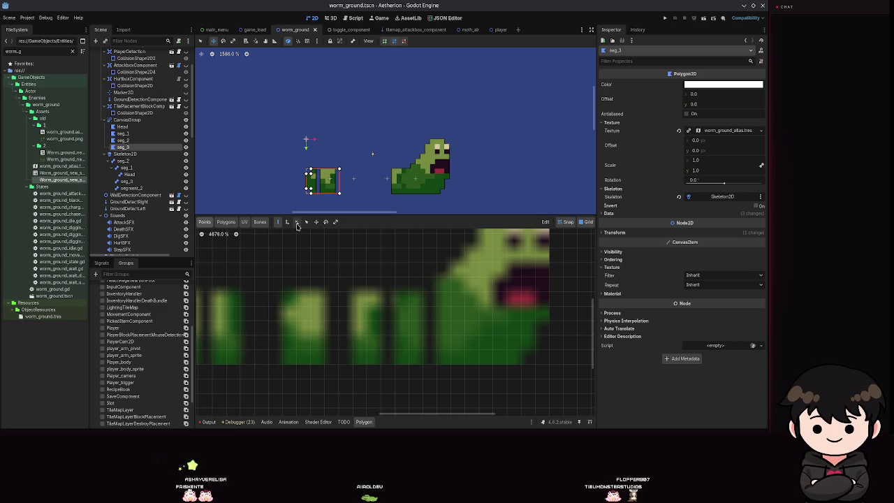
{"action": "left_click", "coordinate": [296, 221]}
{"action": "scroll", "coordinate": [296, 352], "scroll_direction": "down", "scroll_amount": 6}
{"action": "left_click_drag", "start_coordinate": [290, 312], "coordinate": [291, 316]}
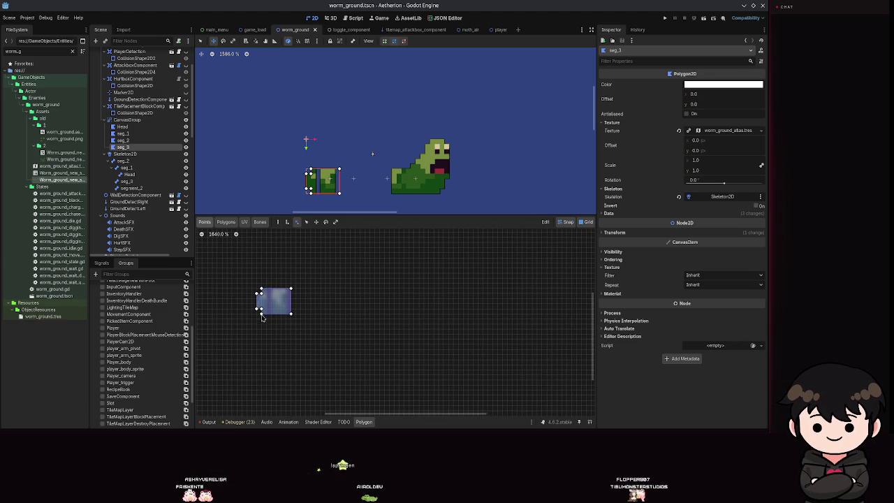
{"action": "left_click", "coordinate": [277, 221]}
{"action": "left_click", "coordinate": [291, 289]}
{"action": "left_click", "coordinate": [259, 289]}
{"action": "left_click", "coordinate": [259, 313]}
{"action": "left_click", "coordinate": [291, 313]}
{"action": "left_click", "coordinate": [291, 289]}
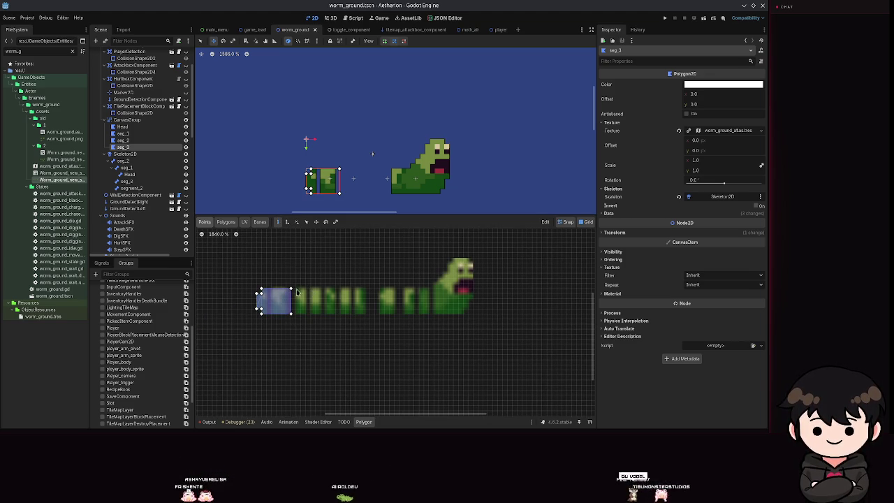
{"action": "left_click", "coordinate": [379, 289]}
{"action": "right_click", "coordinate": [379, 288]}
{"action": "left_click", "coordinate": [379, 289]}
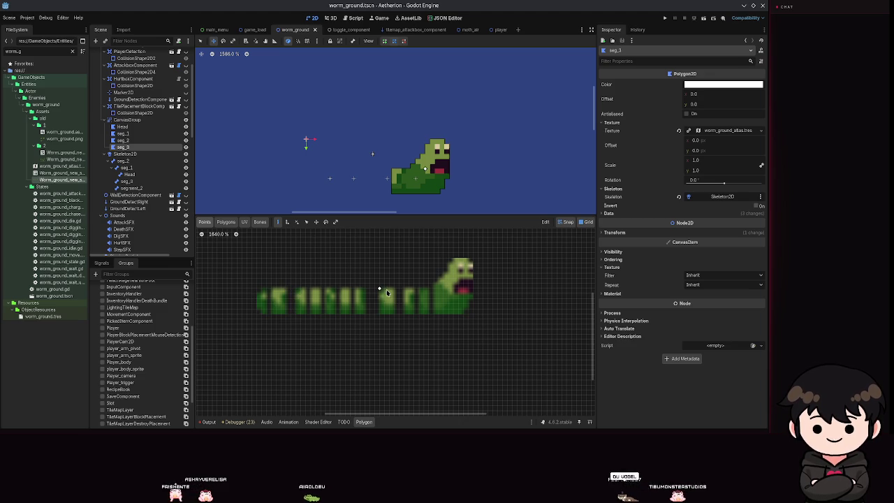
{"action": "scroll", "coordinate": [391, 293], "scroll_direction": "up", "scroll_amount": 5}
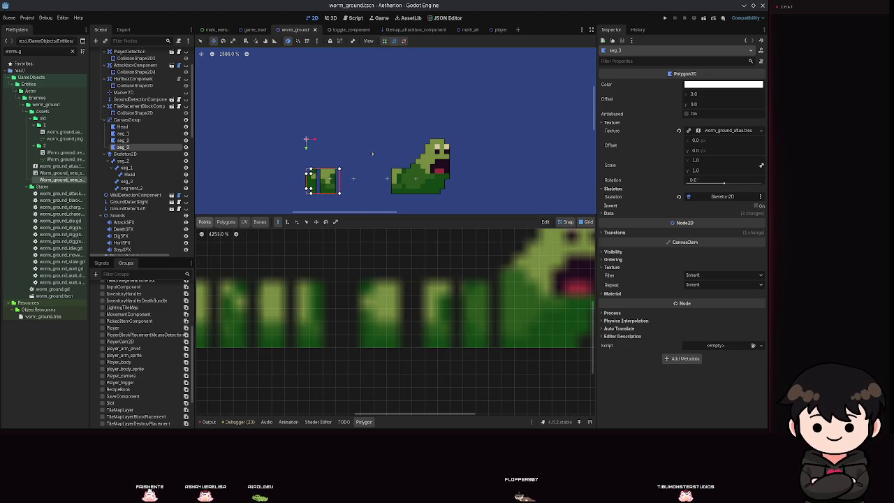
{"action": "left_click", "coordinate": [397, 283]}
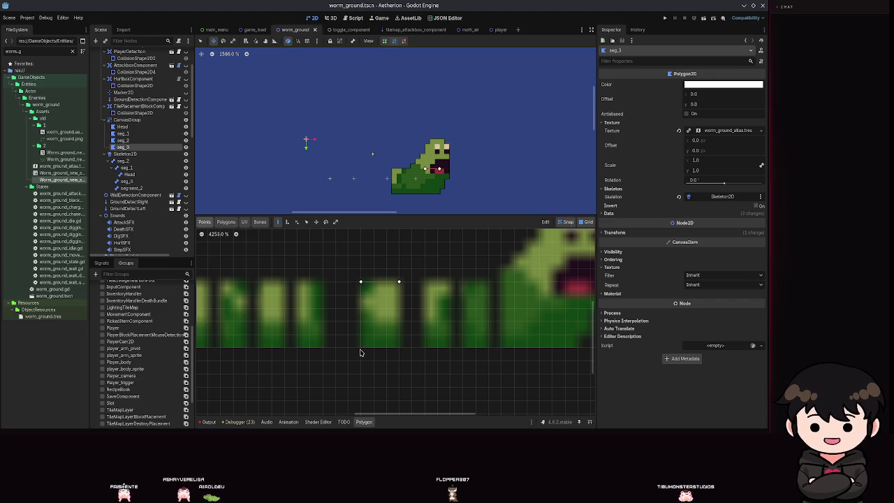
{"action": "left_click", "coordinate": [398, 282]}
{"action": "key", "text": "ctrl+z"}
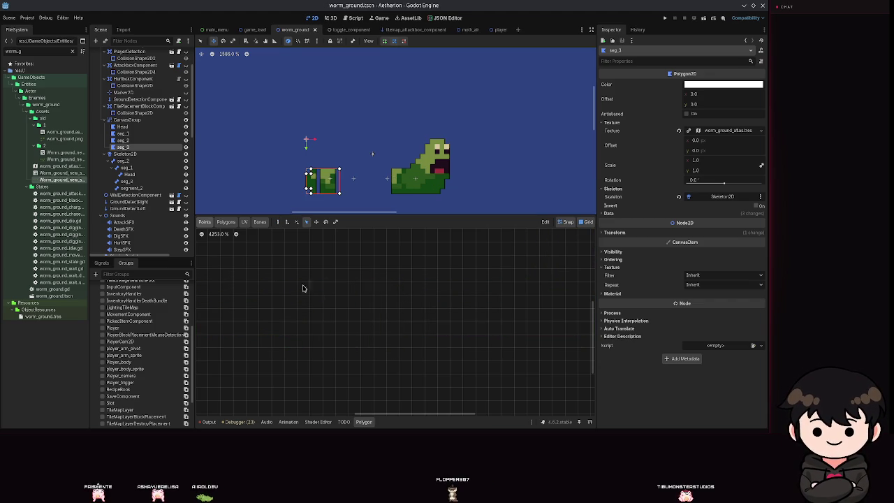
{"action": "left_click", "coordinate": [277, 222]}
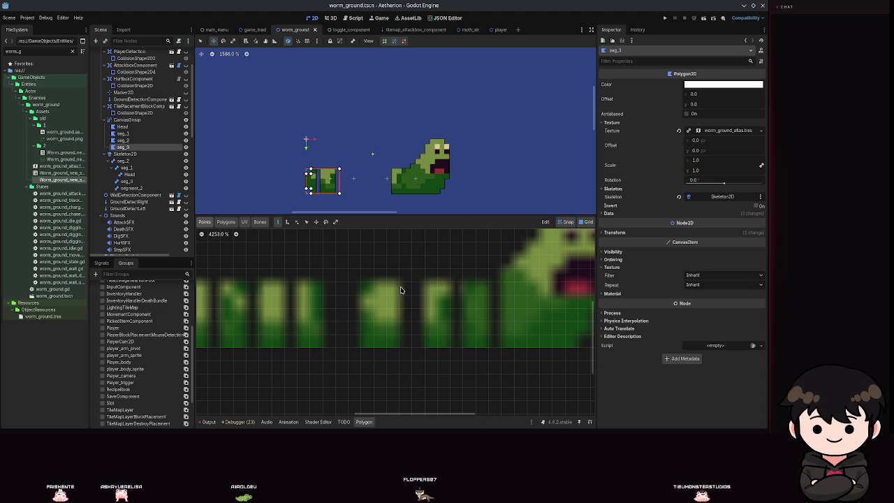
{"action": "left_click", "coordinate": [360, 282]}
{"action": "key", "text": "ctrl+z"}
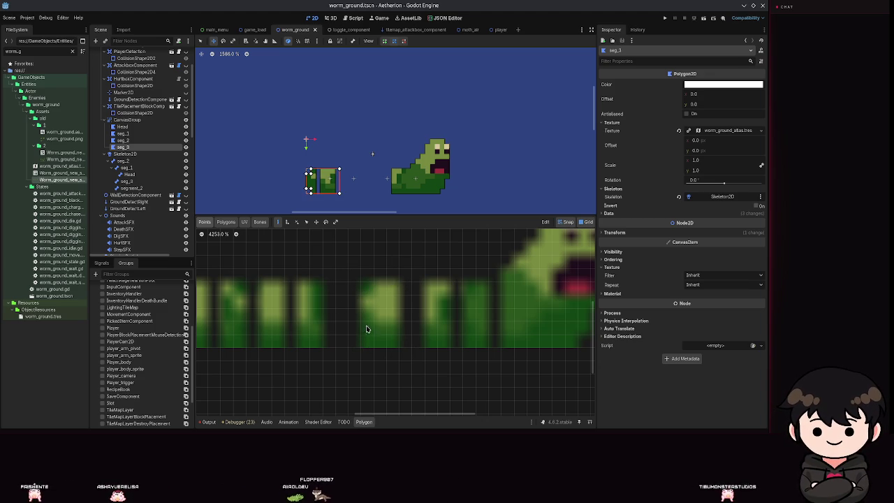
Back in seg_3's Points tab, drag its top-right corner left to reshape it
{"action": "left_click", "coordinate": [546, 222]}
{"action": "left_click", "coordinate": [324, 222]}
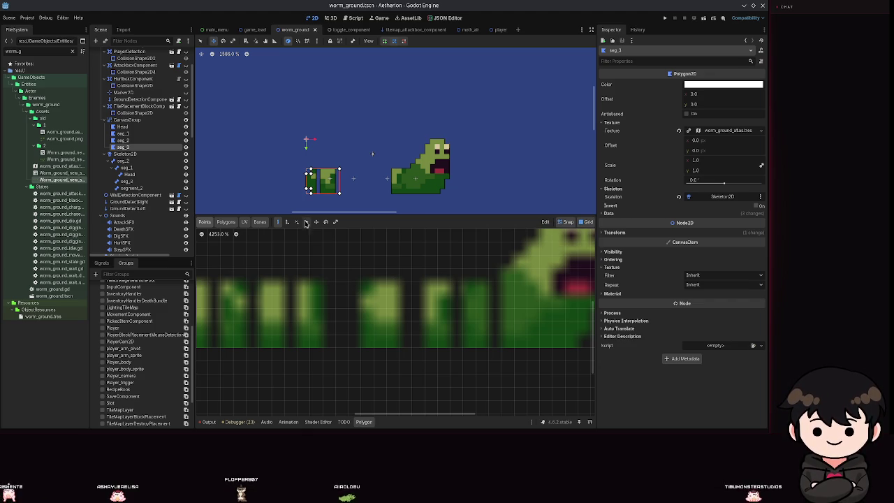
{"action": "left_click", "coordinate": [206, 223]}
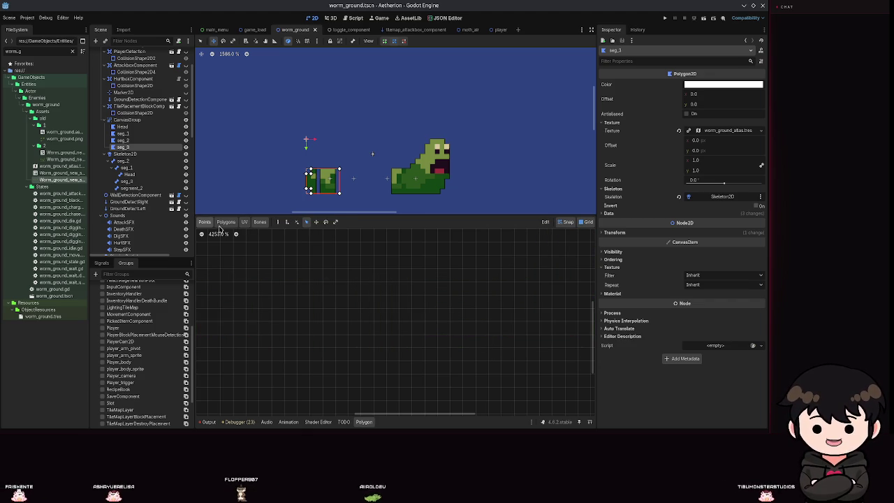
{"action": "scroll", "coordinate": [305, 240], "scroll_direction": "down", "scroll_amount": 6}
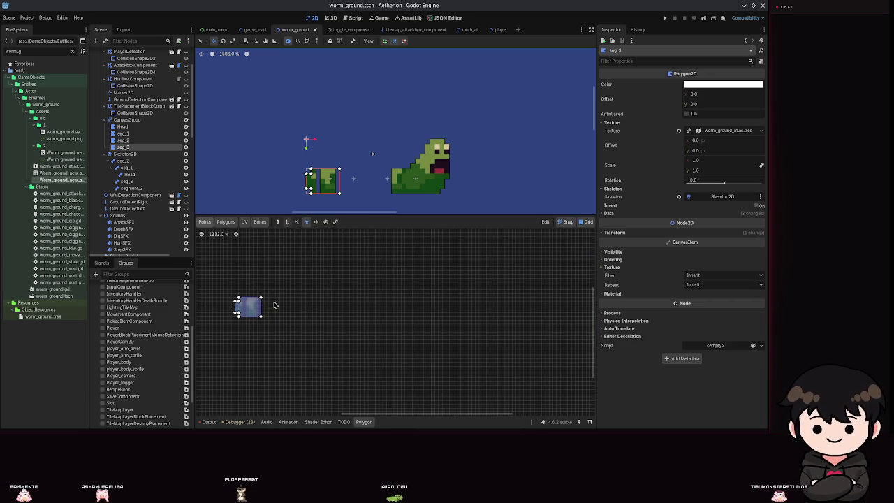
{"action": "left_click_drag", "start_coordinate": [262, 302], "coordinate": [254, 310]}
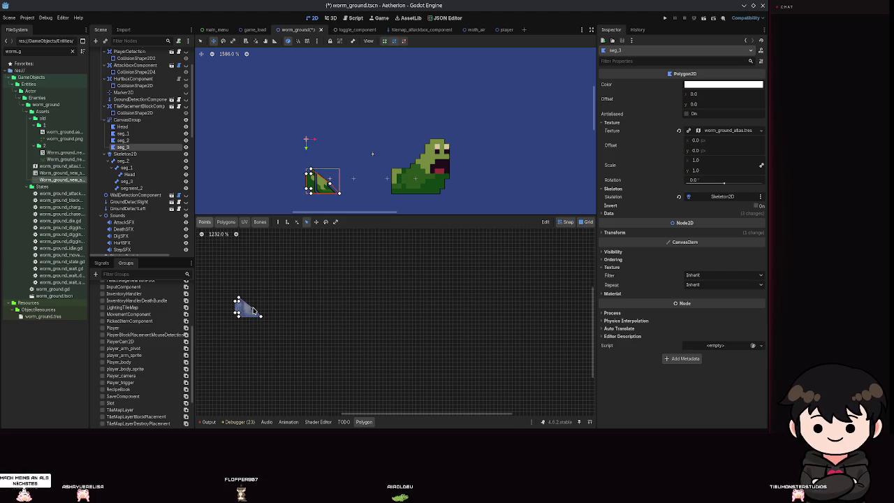
Start a new seg_3 outline on a body segment's bottom edge, then open seg_3's node actions
{"action": "left_click", "coordinate": [277, 221]}
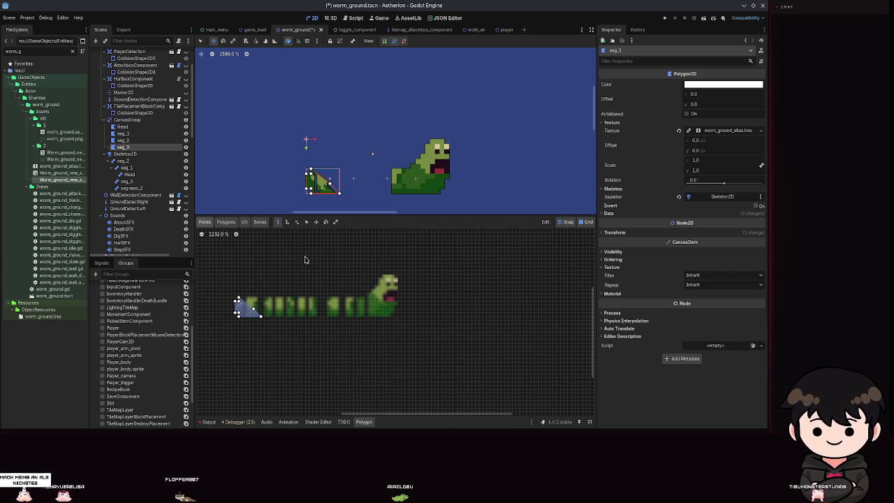
{"action": "scroll", "coordinate": [340, 294], "scroll_direction": "up", "scroll_amount": 3}
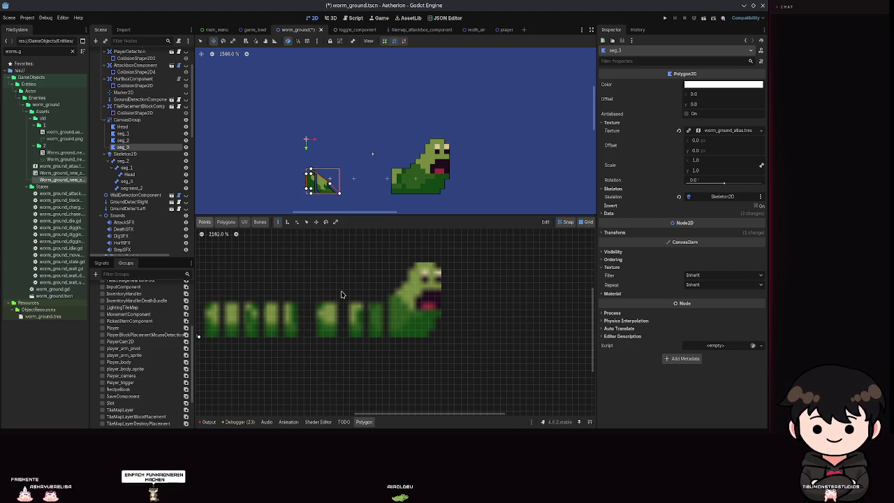
{"action": "scroll", "coordinate": [340, 294], "scroll_direction": "up", "scroll_amount": 6}
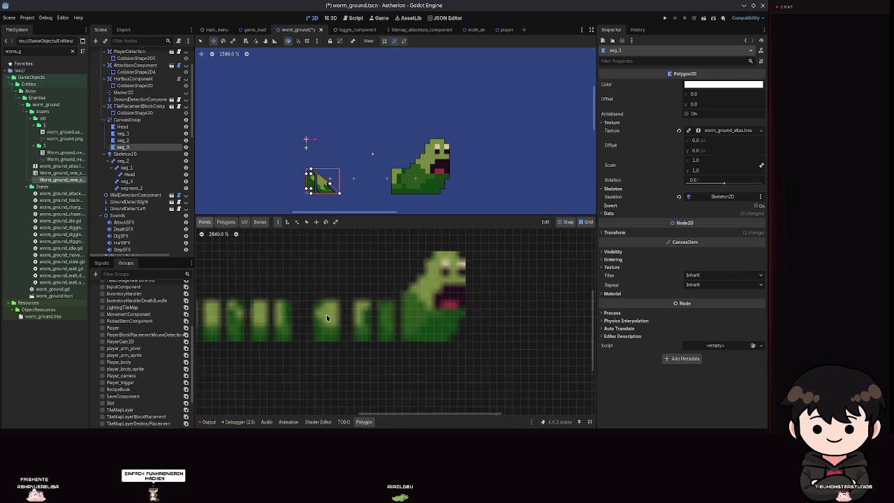
{"action": "scroll", "coordinate": [365, 332], "scroll_direction": "down", "scroll_amount": 1}
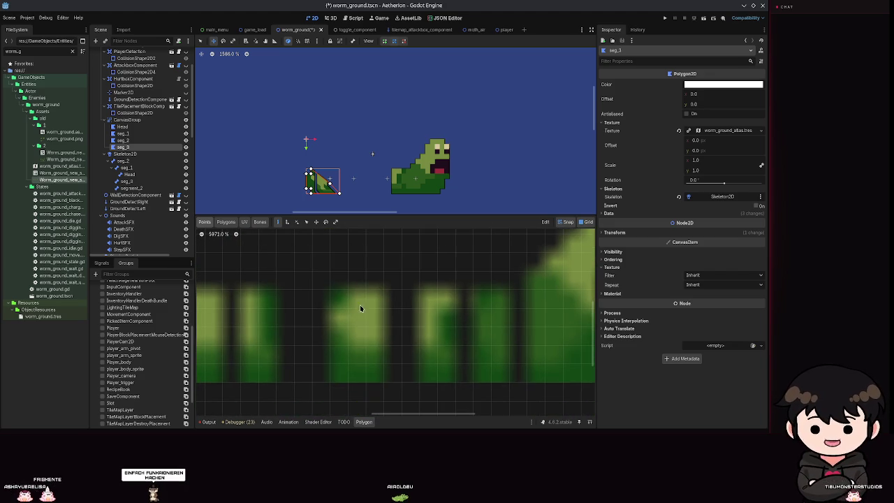
{"action": "left_click", "coordinate": [382, 376]}
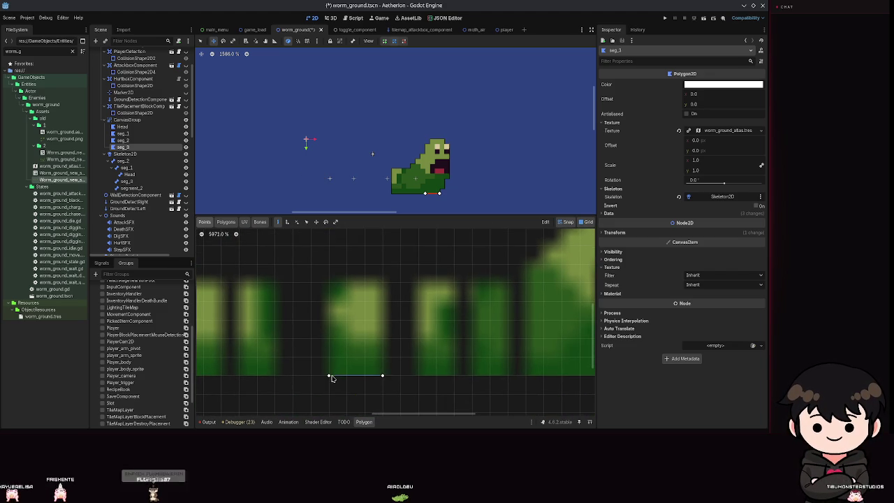
{"action": "scroll", "coordinate": [428, 208], "scroll_direction": "left", "scroll_amount": 3}
{"action": "scroll", "coordinate": [395, 166], "scroll_direction": "down", "scroll_amount": 5}
{"action": "scroll", "coordinate": [443, 166], "scroll_direction": "up", "scroll_amount": 5}
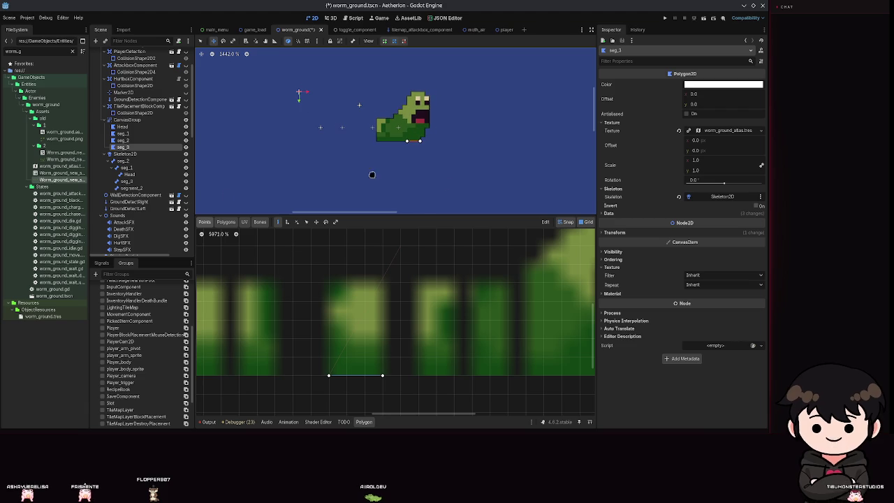
{"action": "right_click", "coordinate": [123, 148]}
Delete the old seg_3 node and clear the node selection
{"action": "left_click", "coordinate": [147, 314]}
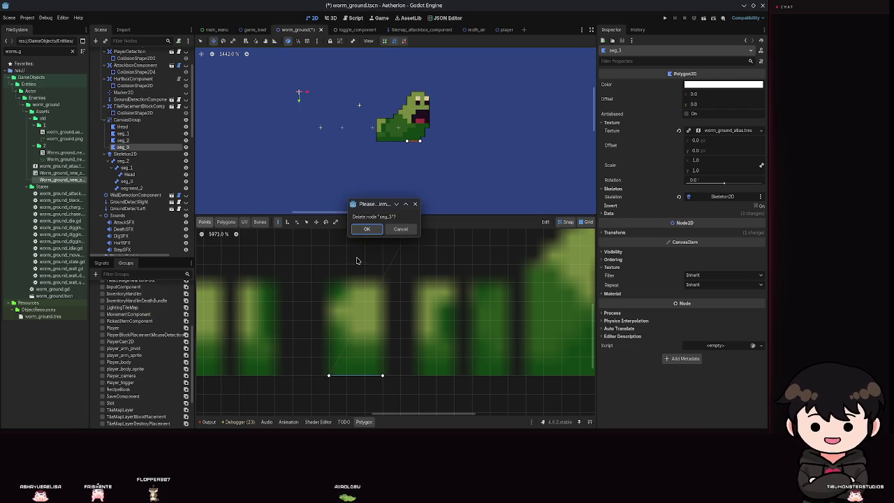
{"action": "left_click", "coordinate": [366, 229]}
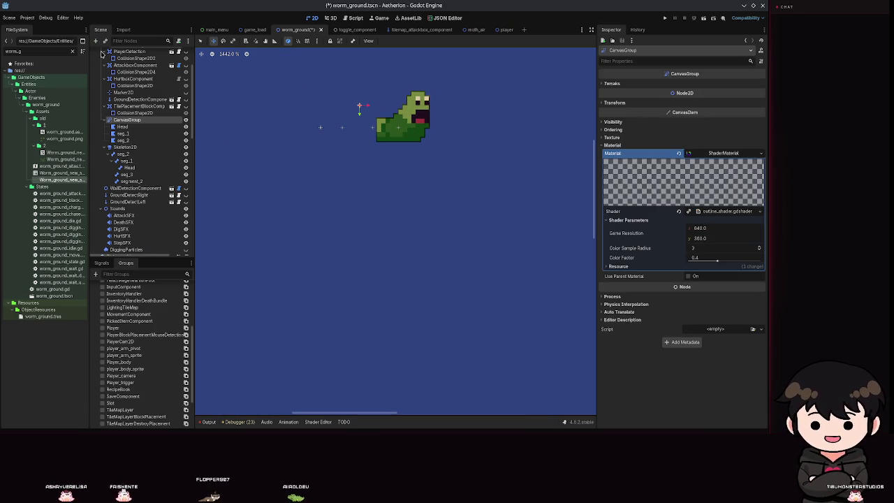
{"action": "left_click", "coordinate": [97, 41]}
{"action": "type", "text": "("}
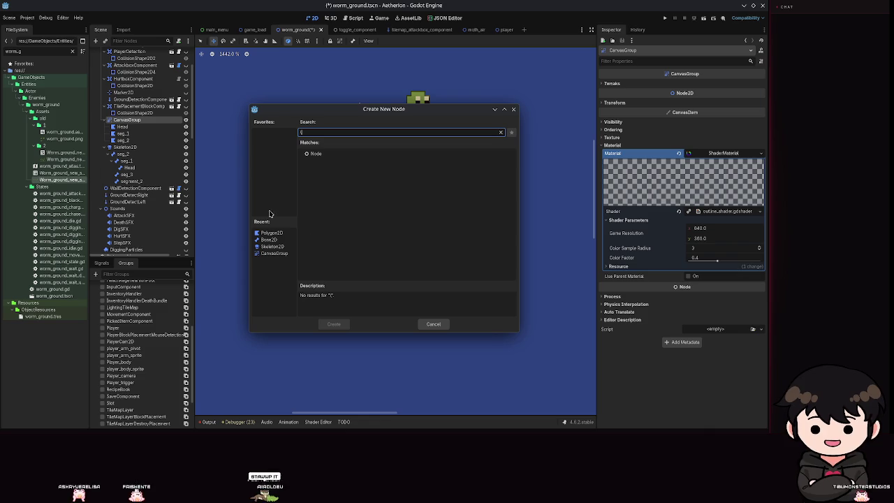
{"action": "key", "text": "BackSpace"}
{"action": "key", "text": "Escape"}
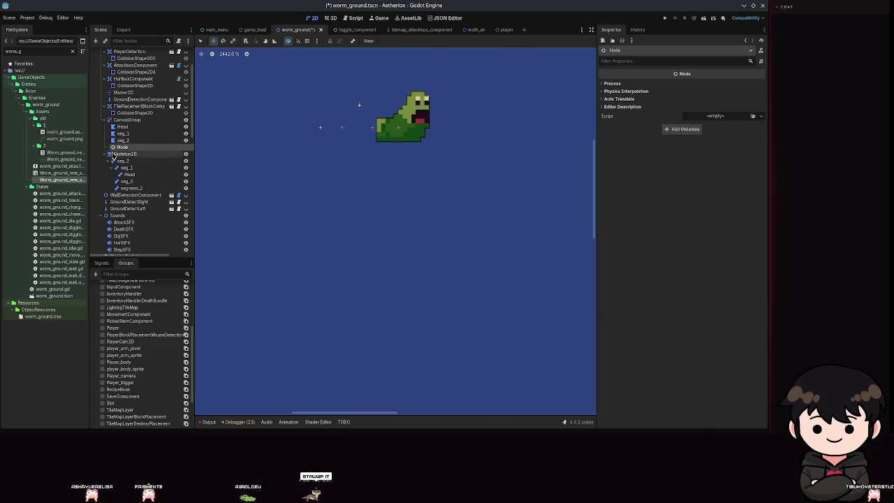
{"action": "left_click", "coordinate": [113, 75]}
Add a new Polygon2D at the bottom of the scene and name it seg_3
{"action": "left_click", "coordinate": [97, 42]}
{"action": "type", "text": "poly"}
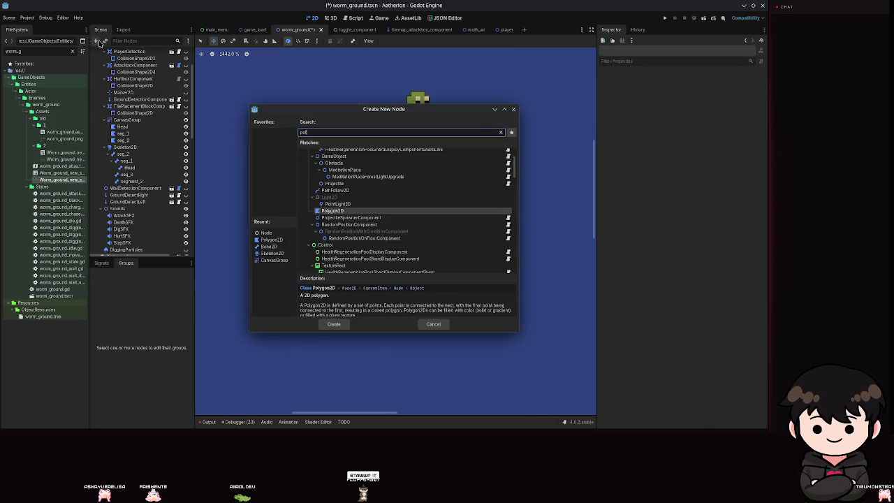
{"action": "key", "text": "Return"}
{"action": "double_click", "coordinate": [131, 252]}
{"action": "type", "text": "seg_3"}
{"action": "key", "text": "Escape"}
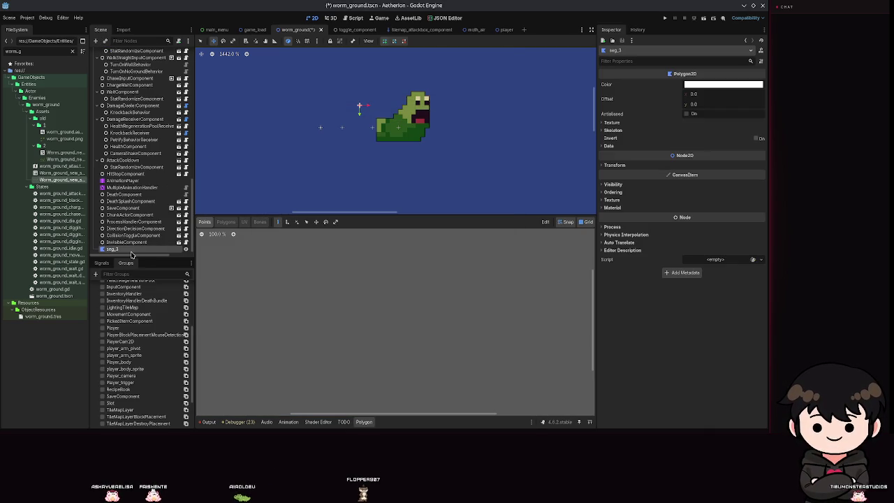
Nest seg_3 under CanvasGroup after seg_2 and give it the worm sprite texture
{"action": "mouse_move", "coordinate": [131, 249]}
{"action": "left_mouse_down"}
{"action": "mouse_move", "coordinate": [129, 63]}
{"action": "mouse_move", "coordinate": [132, 140]}
{"action": "mouse_move", "coordinate": [143, 139]}
{"action": "mouse_move", "coordinate": [140, 115]}
{"action": "left_mouse_up"}
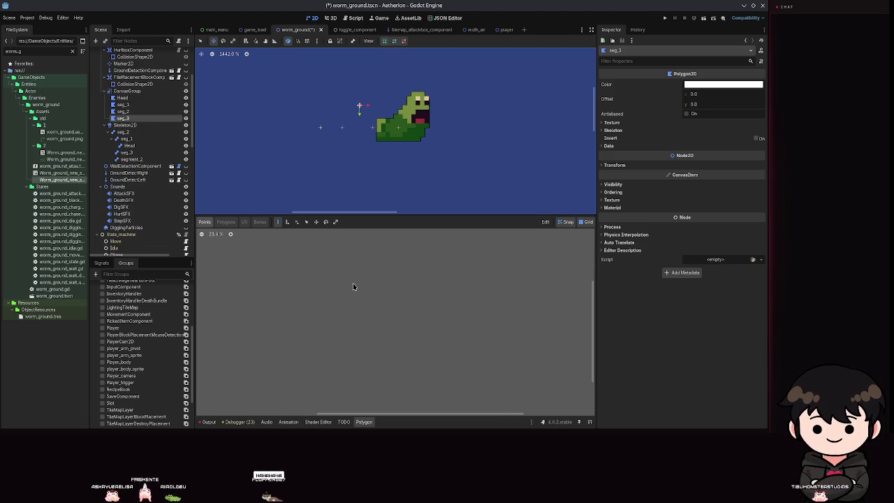
{"action": "left_click", "coordinate": [657, 123]}
{"action": "key", "text": "ctrl+s"}
{"action": "mouse_move", "coordinate": [48, 187]}
{"action": "left_mouse_down"}
{"action": "mouse_move", "coordinate": [659, 145]}
{"action": "mouse_move", "coordinate": [719, 131]}
{"action": "left_mouse_up"}
{"action": "scroll", "coordinate": [330, 151], "scroll_direction": "down", "scroll_amount": 5}
{"action": "key", "text": "ctrl+s"}
{"action": "scroll", "coordinate": [349, 328], "scroll_direction": "up", "scroll_amount": 20}
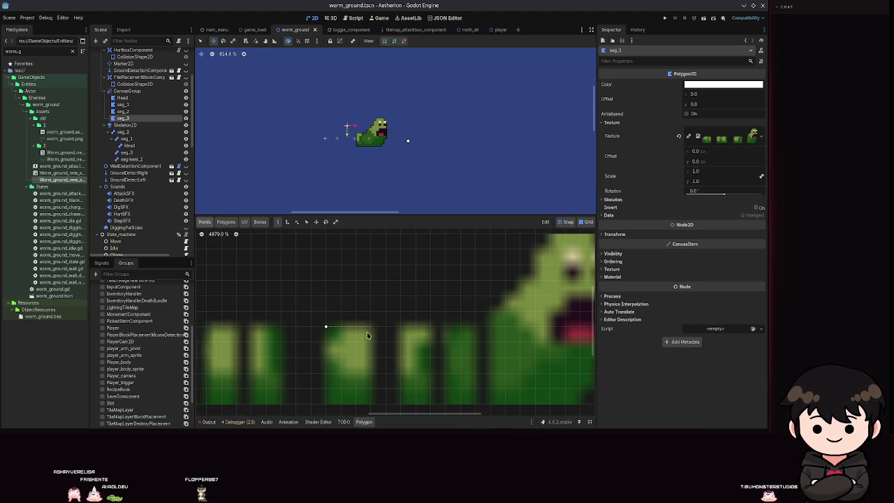
Adjust seg_3's polygon and move it to the worm's tail end
{"action": "scroll", "coordinate": [370, 368], "scroll_direction": "down", "scroll_amount": 3}
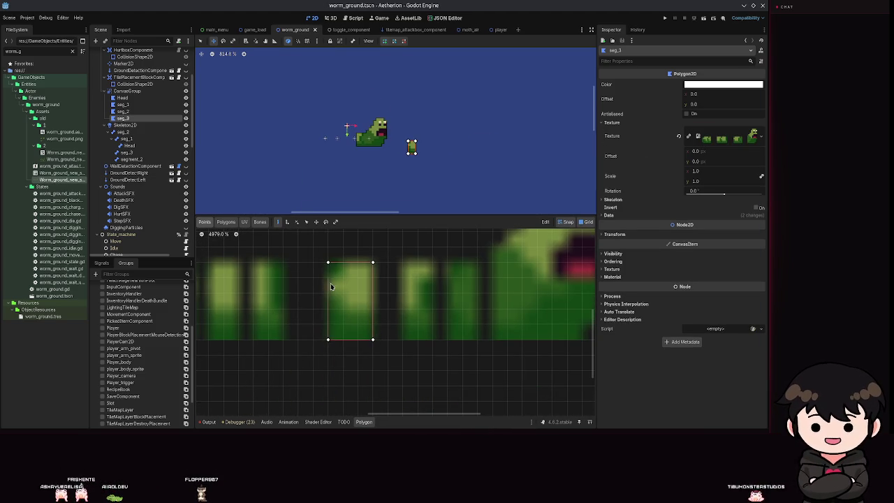
{"action": "left_click", "coordinate": [306, 221]}
{"action": "left_click_drag", "start_coordinate": [350, 300], "coordinate": [399, 321]}
{"action": "scroll", "coordinate": [430, 143], "scroll_direction": "up", "scroll_amount": 2}
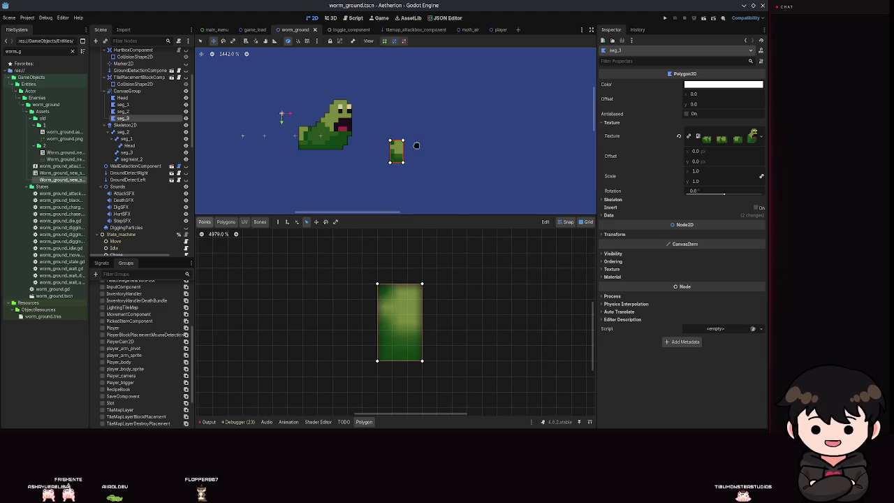
{"action": "mouse_move", "coordinate": [393, 152]}
{"action": "left_mouse_down"}
{"action": "mouse_move", "coordinate": [273, 135]}
{"action": "mouse_move", "coordinate": [333, 155]}
{"action": "left_mouse_up"}
{"action": "scroll", "coordinate": [281, 166], "scroll_direction": "up", "scroll_amount": 1}
{"action": "scroll", "coordinate": [333, 156], "scroll_direction": "down", "scroll_amount": 2}
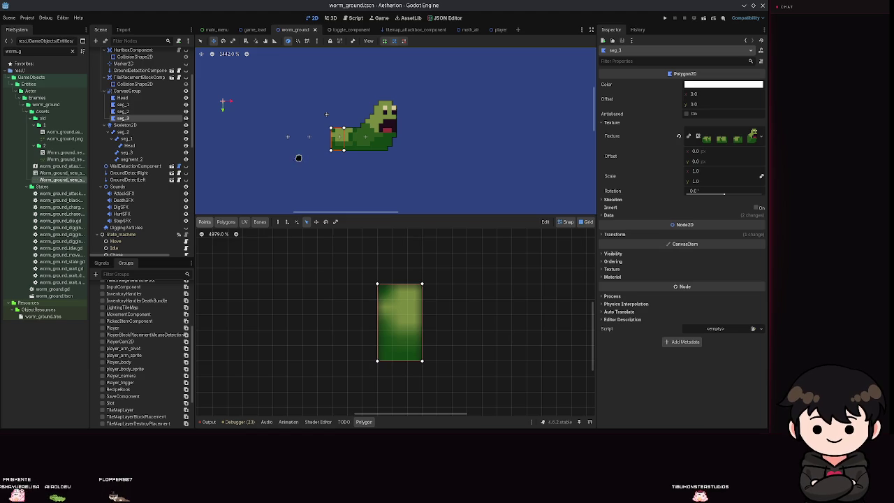
{"action": "left_click", "coordinate": [125, 91]}
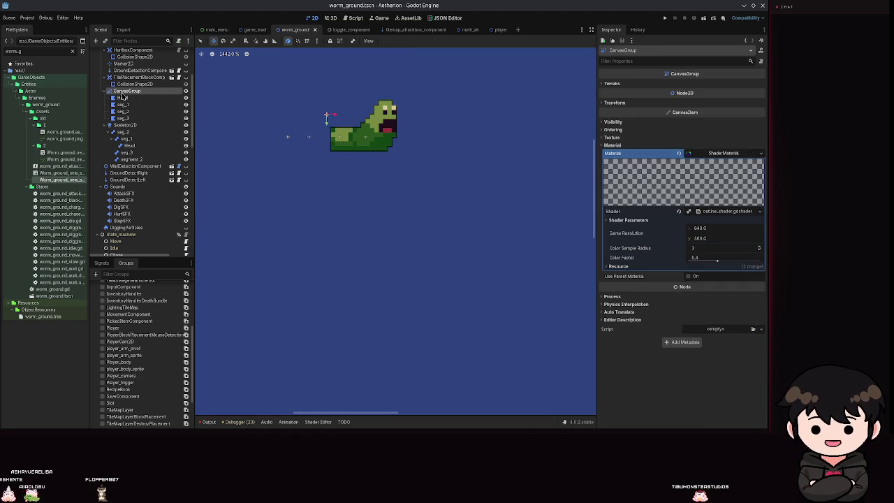
Add a Polygon2D named seg_4 under CanvasGroup with the worm sprite texture
{"action": "left_click", "coordinate": [96, 42]}
{"action": "key", "text": "Return"}
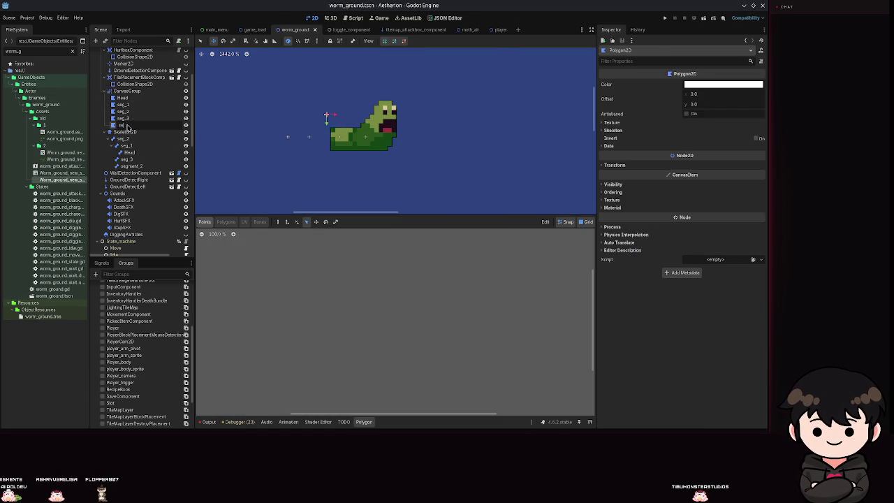
{"action": "type", "text": "4"}
{"action": "key", "text": "Return"}
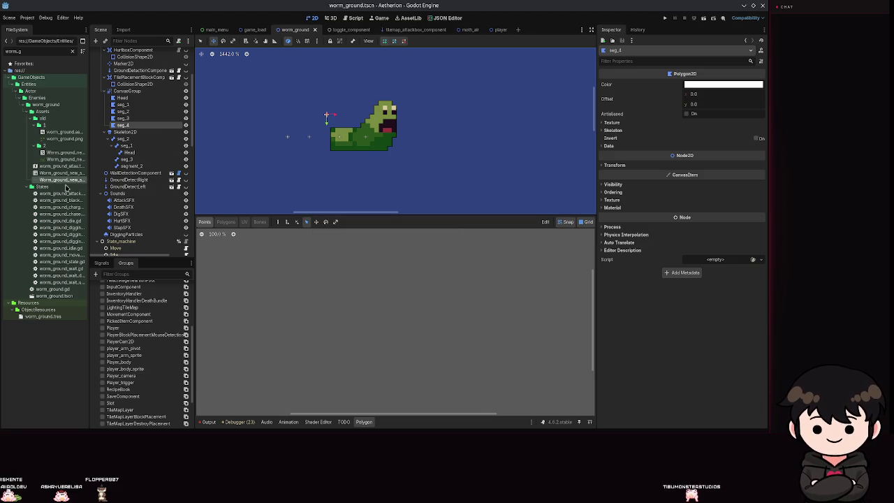
{"action": "left_click", "coordinate": [637, 123]}
{"action": "left_click_drag", "start_coordinate": [61, 180], "coordinate": [719, 135]}
{"action": "key", "text": "ctrl+s"}
Outline one body segment as seg_4's rectangle and move it to the worm's tail
{"action": "scroll", "coordinate": [373, 317], "scroll_direction": "up", "scroll_amount": 10}
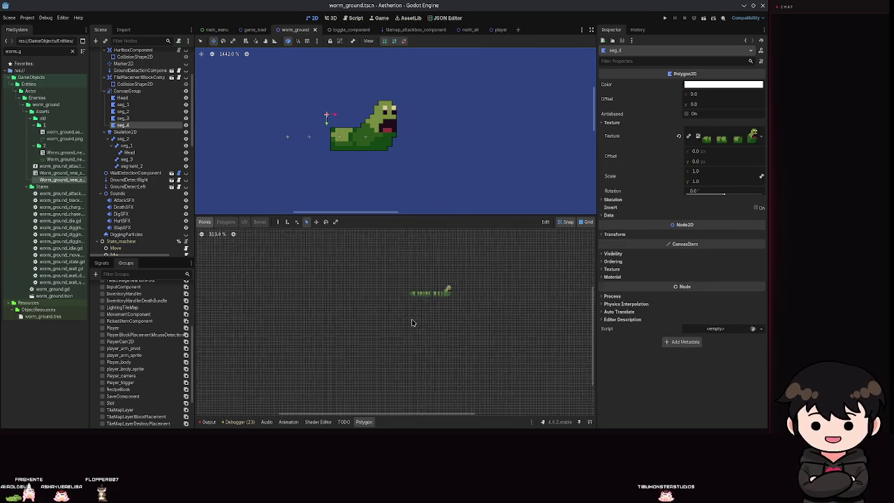
{"action": "scroll", "coordinate": [440, 344], "scroll_direction": "up", "scroll_amount": 8}
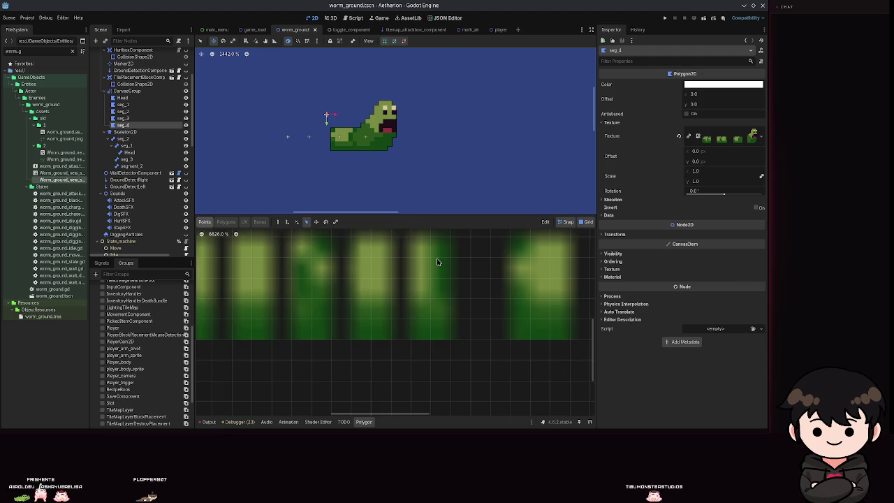
{"action": "left_click", "coordinate": [400, 252]}
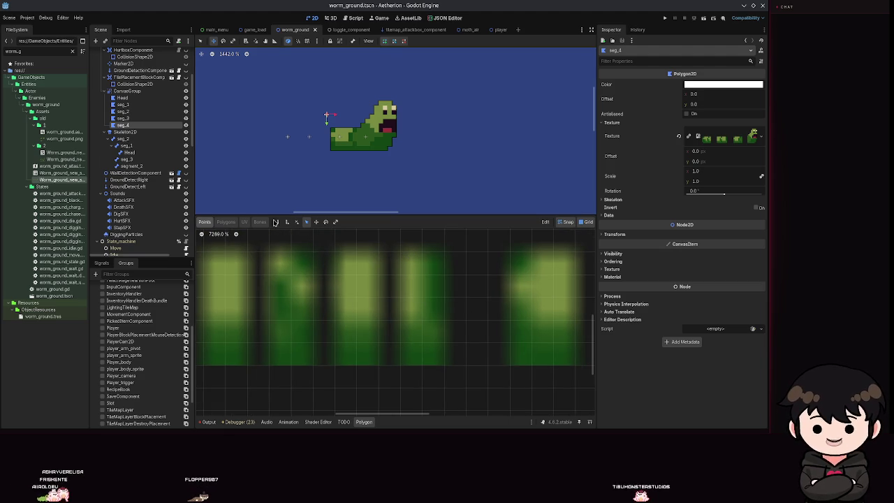
{"action": "left_click", "coordinate": [443, 251]}
{"action": "left_click", "coordinate": [444, 364]}
{"action": "left_click", "coordinate": [400, 365]}
{"action": "left_click", "coordinate": [400, 252]}
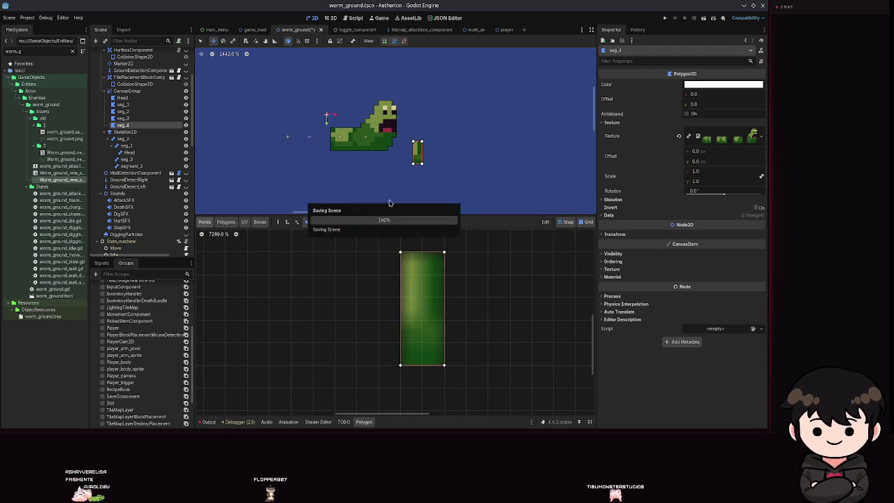
{"action": "left_click_drag", "start_coordinate": [417, 151], "coordinate": [325, 140]}
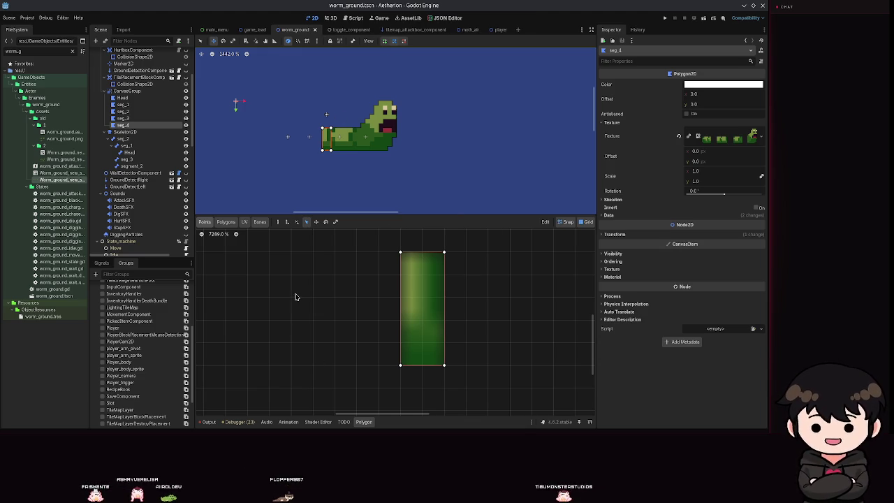
{"action": "left_click", "coordinate": [125, 90]}
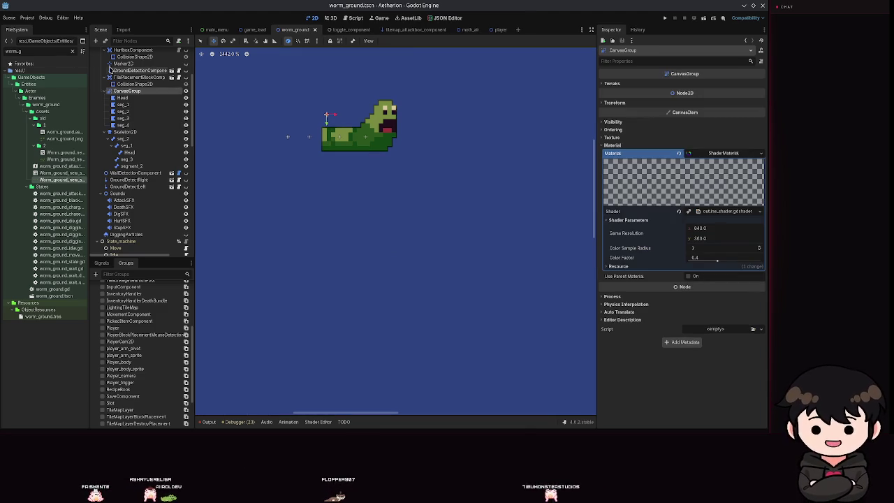
Add another Polygon2D under CanvasGroup with the worm sprite texture
{"action": "left_click", "coordinate": [96, 41]}
{"action": "type", "text": "polyg"}
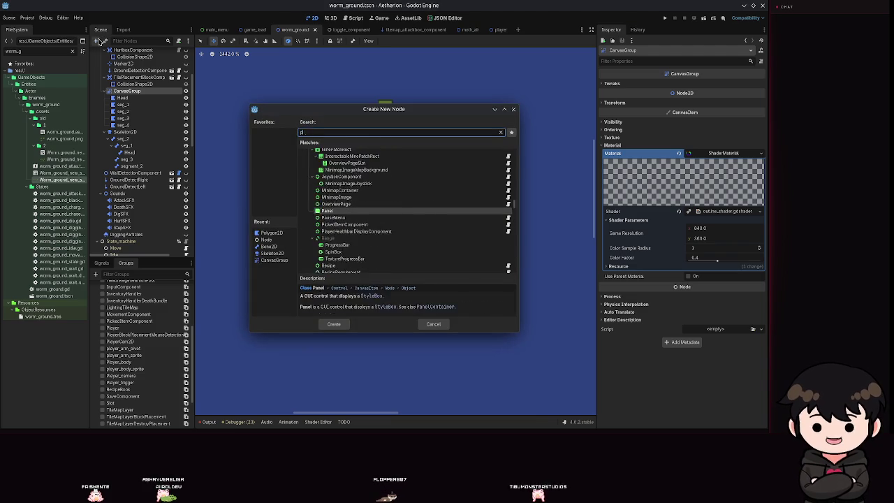
{"action": "key", "text": "Return"}
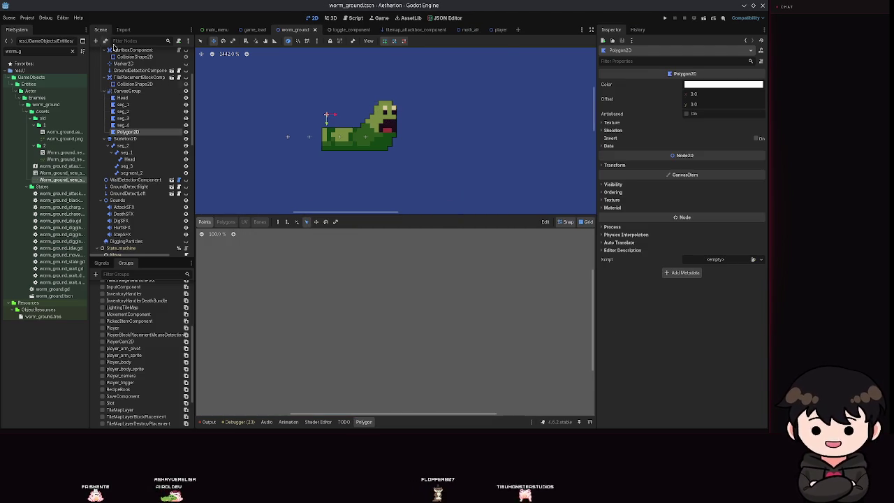
{"action": "left_click", "coordinate": [612, 122]}
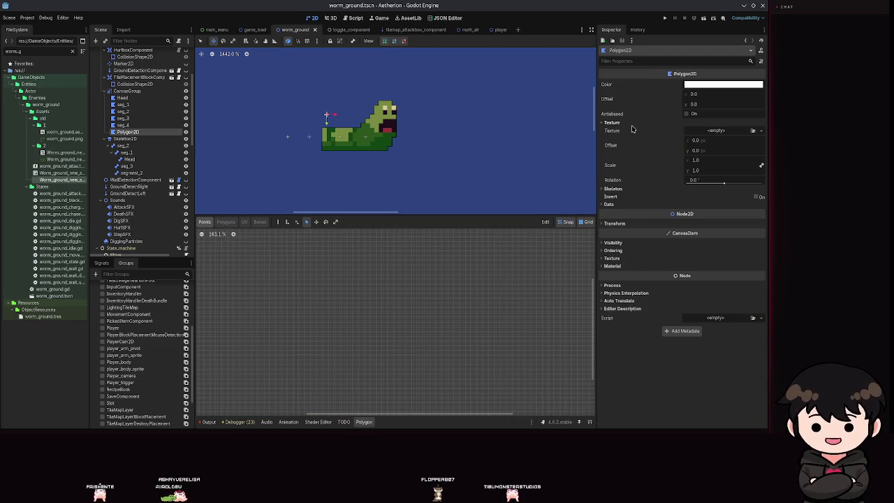
{"action": "mouse_move", "coordinate": [61, 180]}
{"action": "left_mouse_down"}
{"action": "mouse_move", "coordinate": [675, 133]}
{"action": "mouse_move", "coordinate": [723, 120]}
{"action": "mouse_move", "coordinate": [719, 132]}
{"action": "left_mouse_up"}
Outline another body segment as its rectangle and nudge the piece into place
{"action": "scroll", "coordinate": [358, 365], "scroll_direction": "up", "scroll_amount": 8}
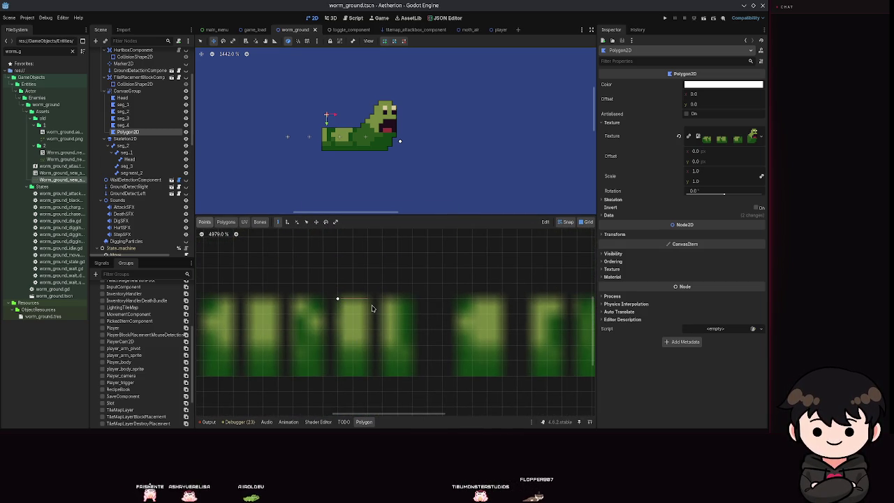
{"action": "left_click", "coordinate": [367, 375]}
{"action": "left_click", "coordinate": [337, 376]}
{"action": "left_click", "coordinate": [338, 299]}
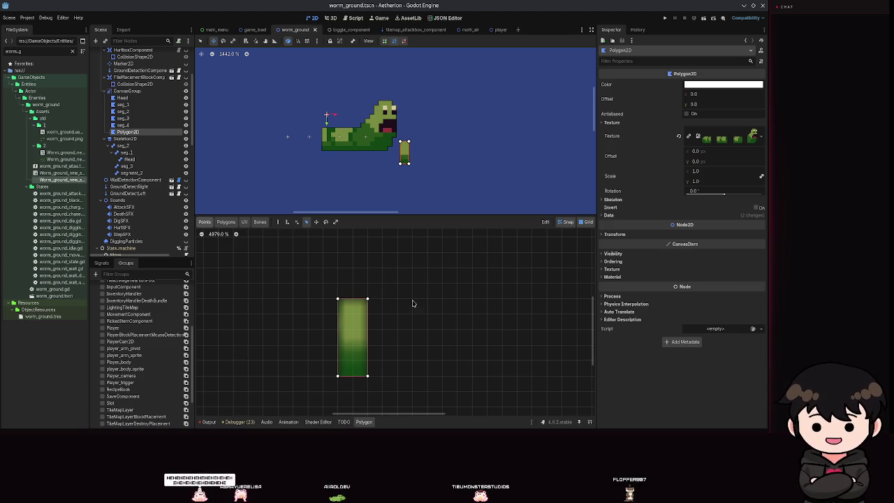
{"action": "scroll", "coordinate": [391, 293], "scroll_direction": "down", "scroll_amount": 3}
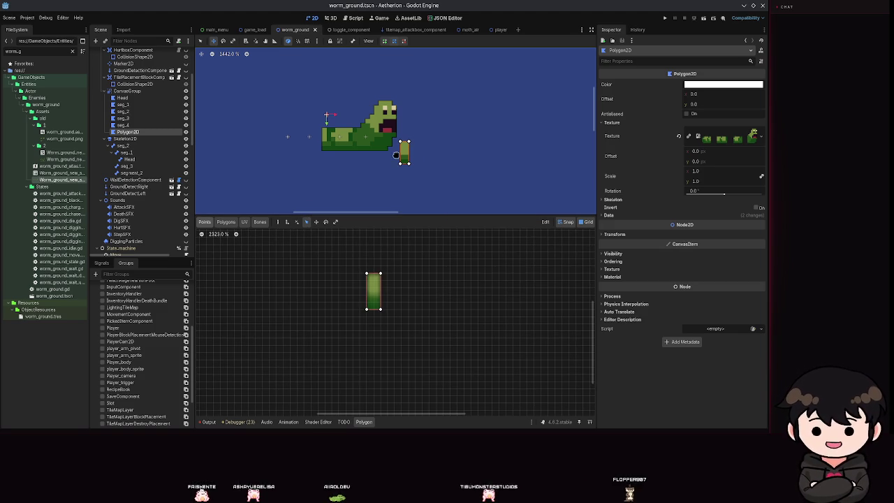
{"action": "left_click_drag", "start_coordinate": [302, 132], "coordinate": [315, 142]}
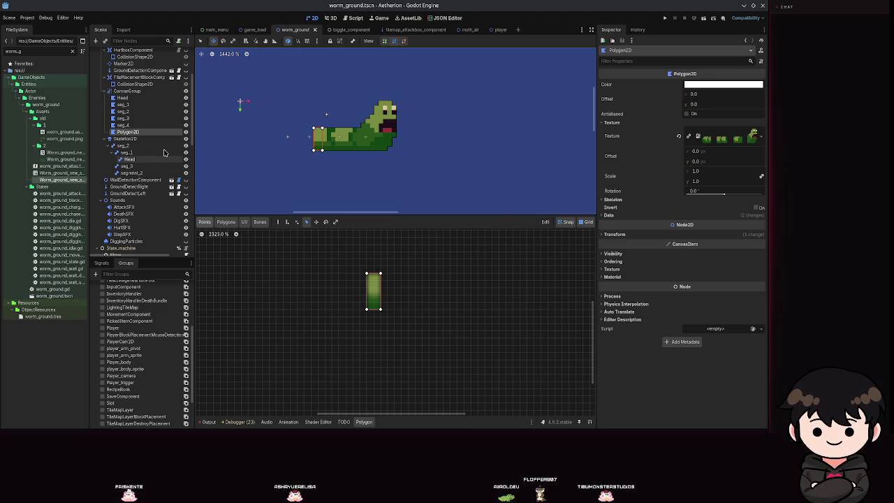
Rename the new polygon node to seg_5
{"action": "double_click", "coordinate": [133, 132]}
{"action": "type", "text": "se"}
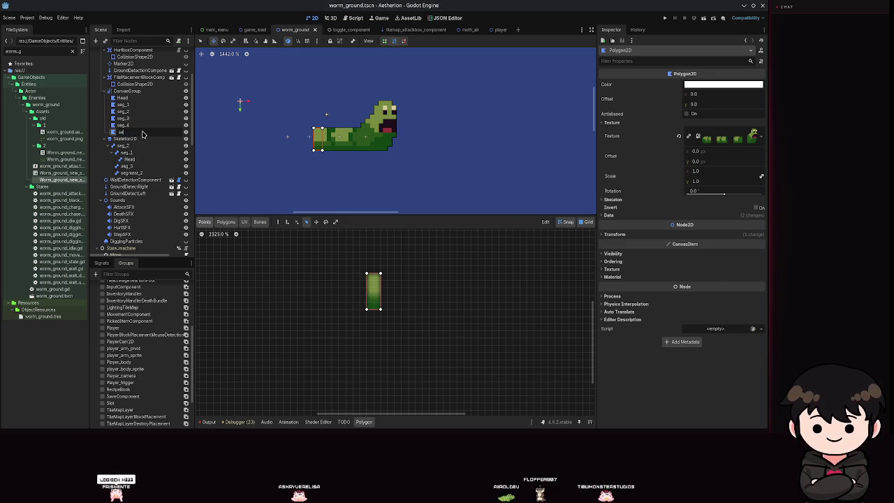
{"action": "type", "text": "g_5"}
{"action": "key", "text": "Return"}
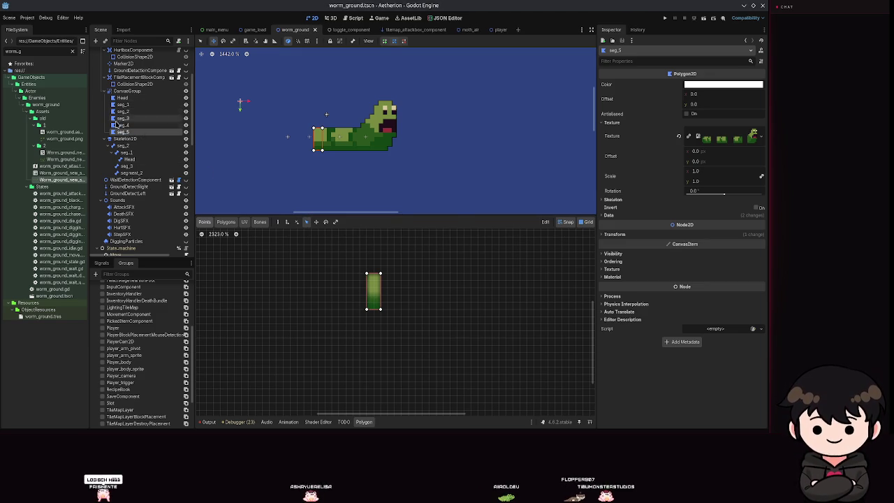
Add a Polygon2D named seg_6 under CanvasGroup with the worm sprite sheet texture
{"action": "left_click", "coordinate": [127, 91]}
{"action": "left_click", "coordinate": [95, 40]}
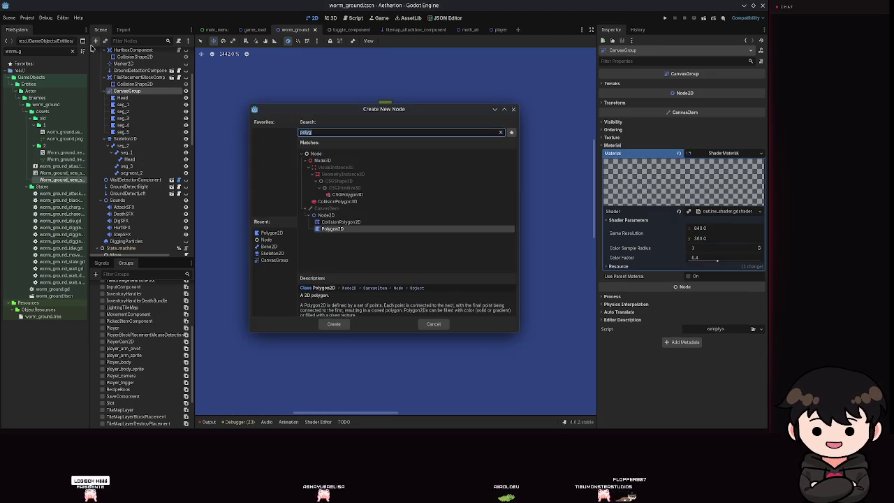
{"action": "key", "text": "Return"}
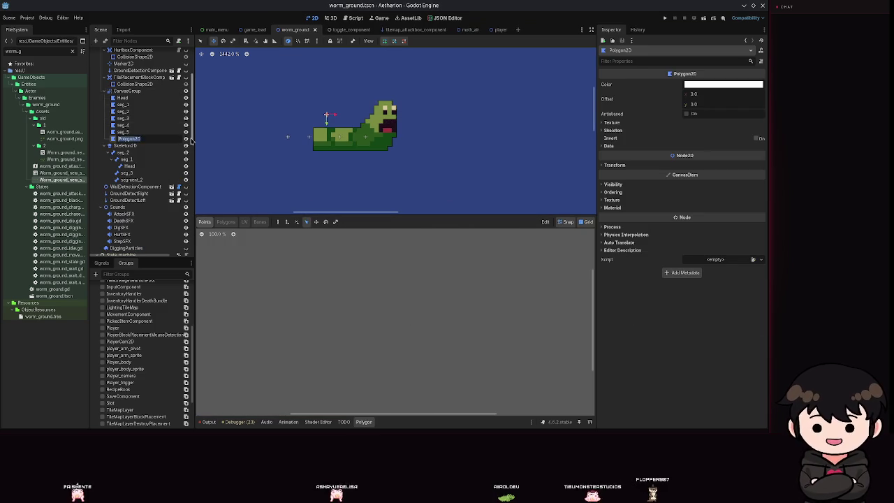
{"action": "type", "text": "seg_6"}
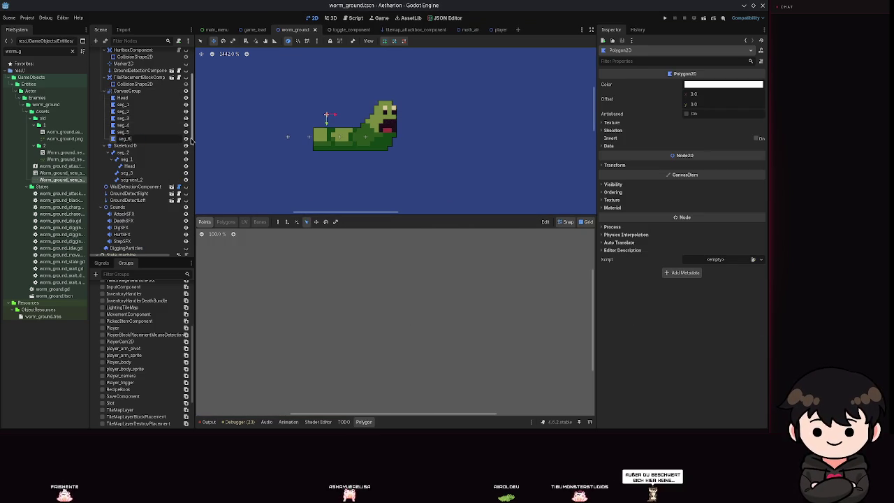
{"action": "key", "text": "Return"}
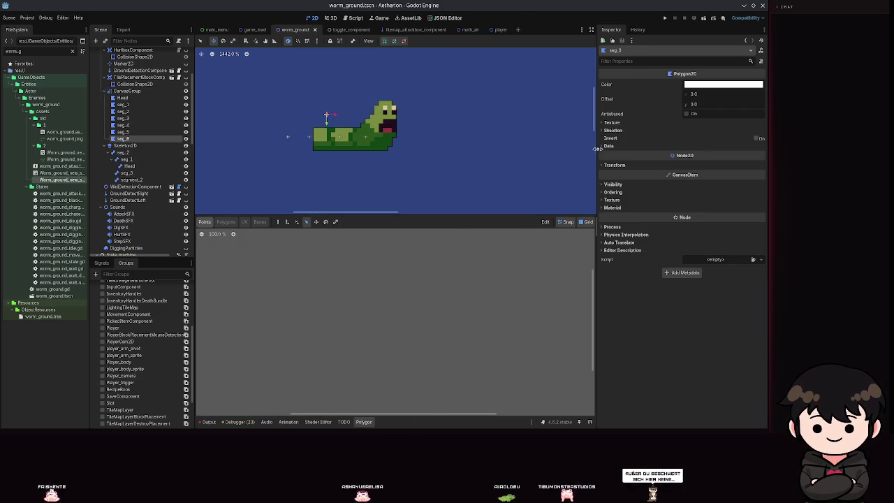
{"action": "left_click", "coordinate": [611, 122]}
{"action": "mouse_move", "coordinate": [62, 179]}
{"action": "left_mouse_down"}
{"action": "mouse_move", "coordinate": [403, 190]}
{"action": "mouse_move", "coordinate": [716, 130]}
{"action": "left_mouse_up"}
Check seg_5's polygon, then close seg_6's rectangle around one body segment
{"action": "scroll", "coordinate": [359, 304], "scroll_direction": "up", "scroll_amount": 7}
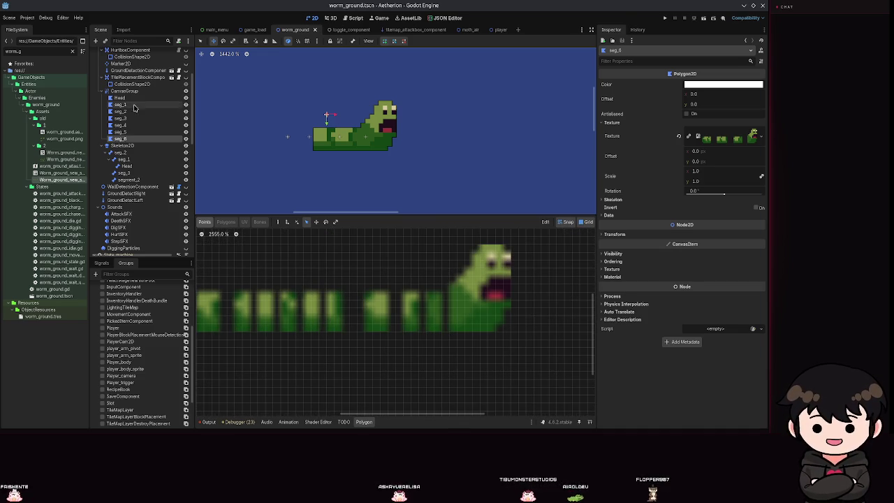
{"action": "left_click", "coordinate": [120, 131]}
{"action": "scroll", "coordinate": [334, 252], "scroll_direction": "down", "scroll_amount": 5}
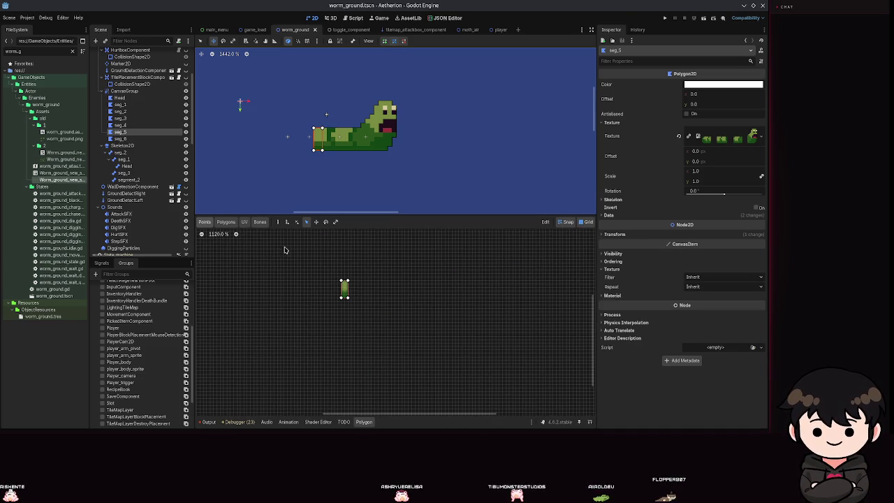
{"action": "left_click", "coordinate": [277, 223]}
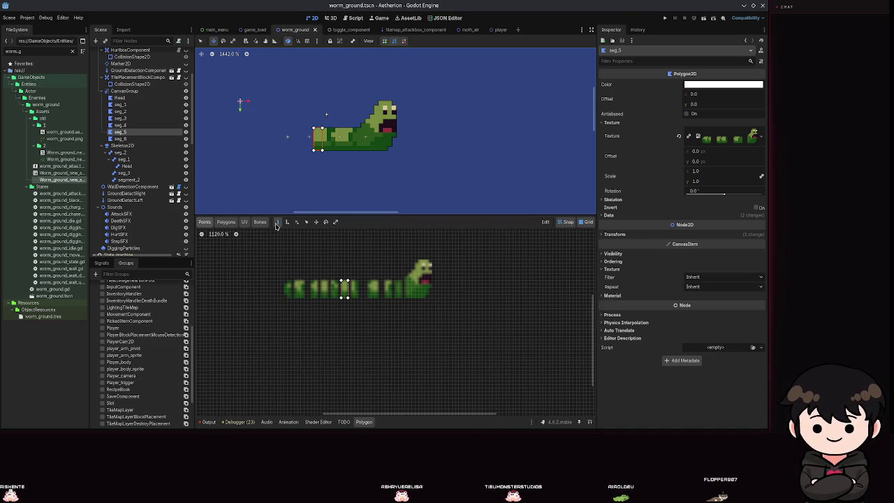
{"action": "left_click", "coordinate": [148, 144]}
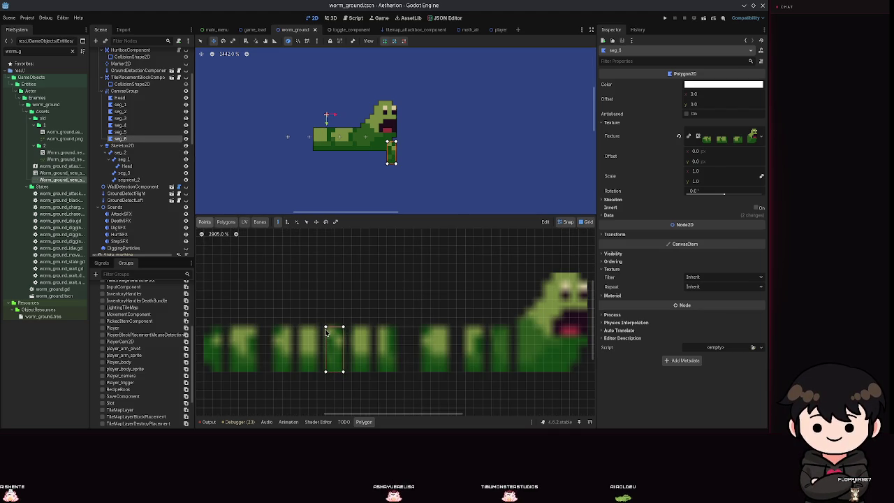
{"action": "left_click", "coordinate": [305, 222]}
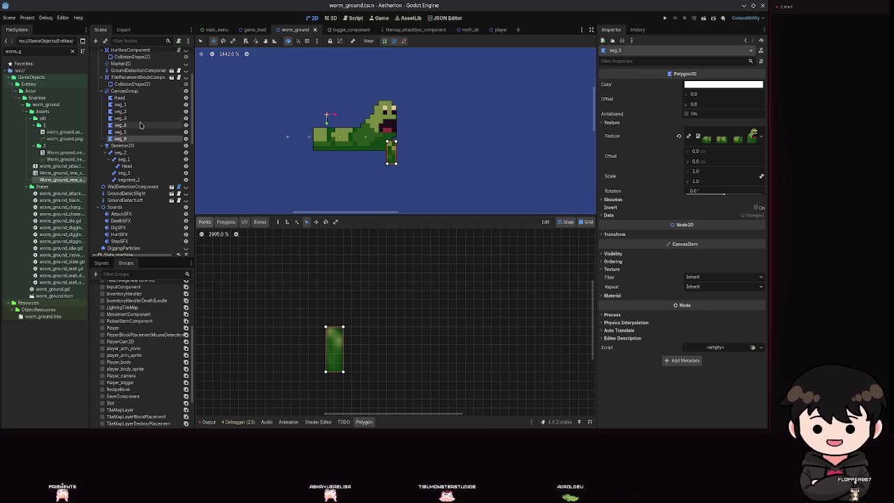
{"action": "left_click", "coordinate": [125, 91]}
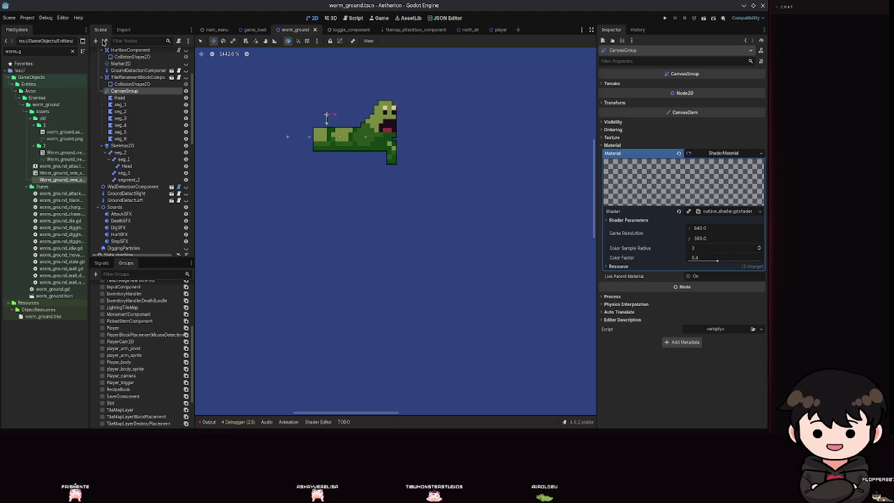
Add Polygon2D seg_7 under CanvasGroup with the worm sprite sheet texture
{"action": "left_click", "coordinate": [97, 41]}
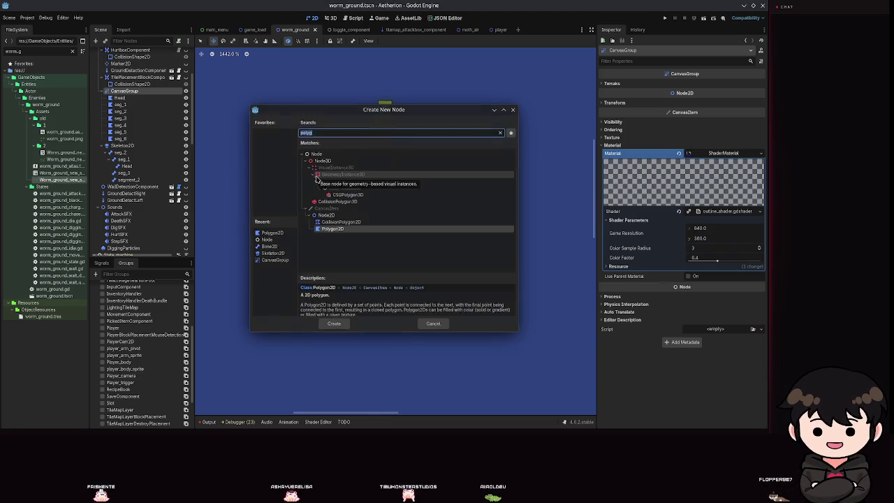
{"action": "key", "text": "Return"}
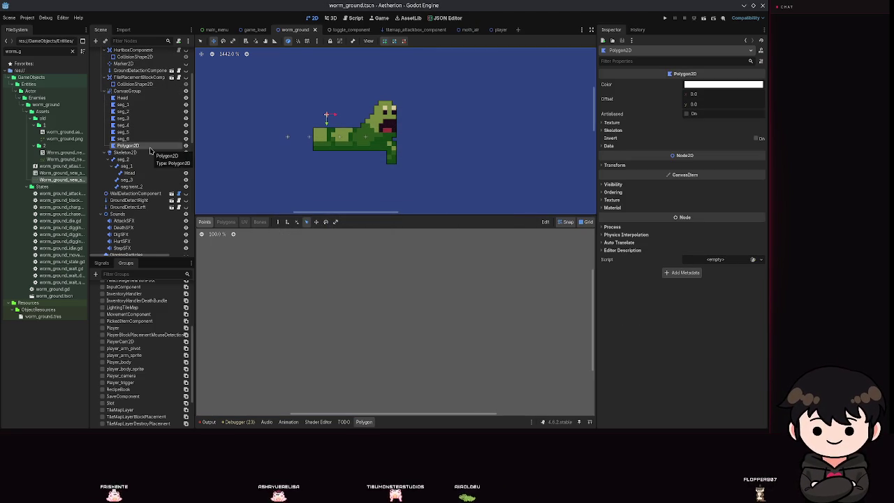
{"action": "key", "text": "ctrl+s"}
{"action": "double_click", "coordinate": [149, 145]}
{"action": "type", "text": "seg_7"}
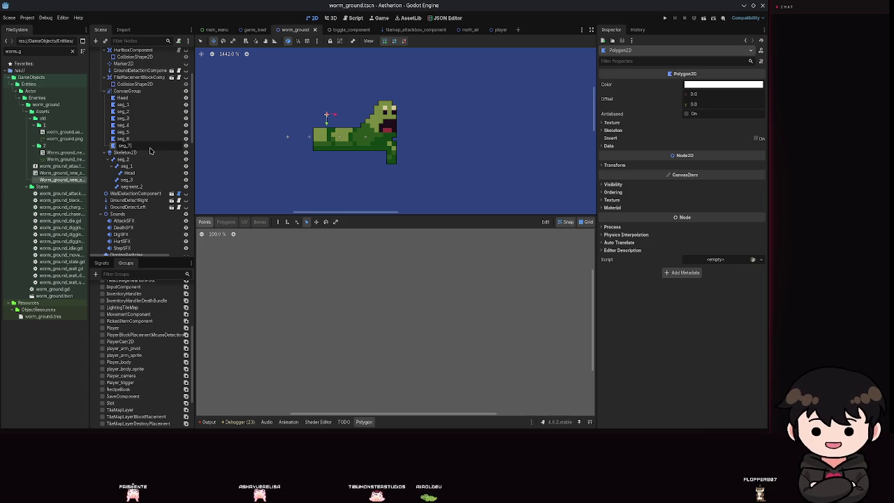
{"action": "type", "text": "7"}
{"action": "key", "text": "Return"}
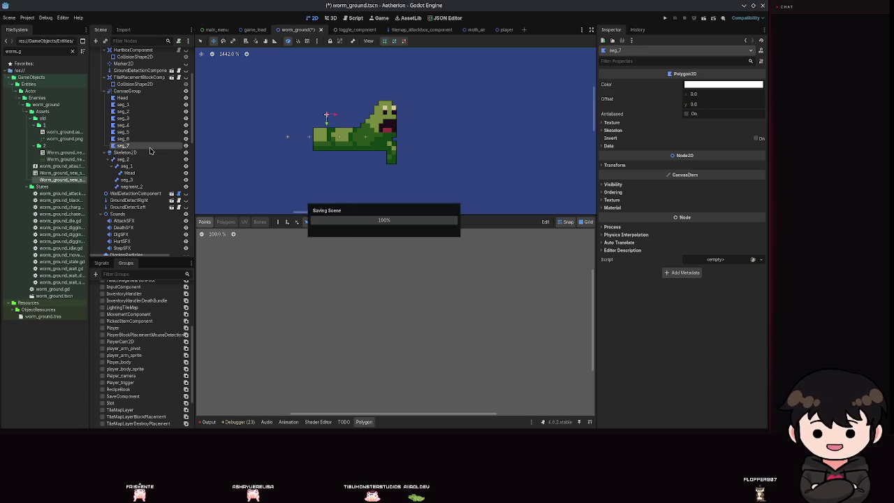
{"action": "left_click", "coordinate": [611, 122]}
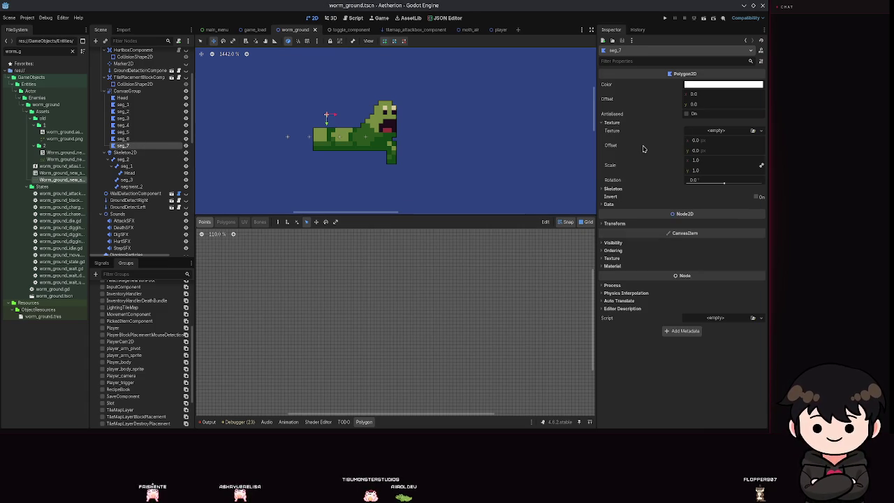
{"action": "mouse_move", "coordinate": [62, 179]}
{"action": "left_mouse_down"}
{"action": "mouse_move", "coordinate": [689, 145]}
{"action": "mouse_move", "coordinate": [717, 134]}
{"action": "left_mouse_up"}
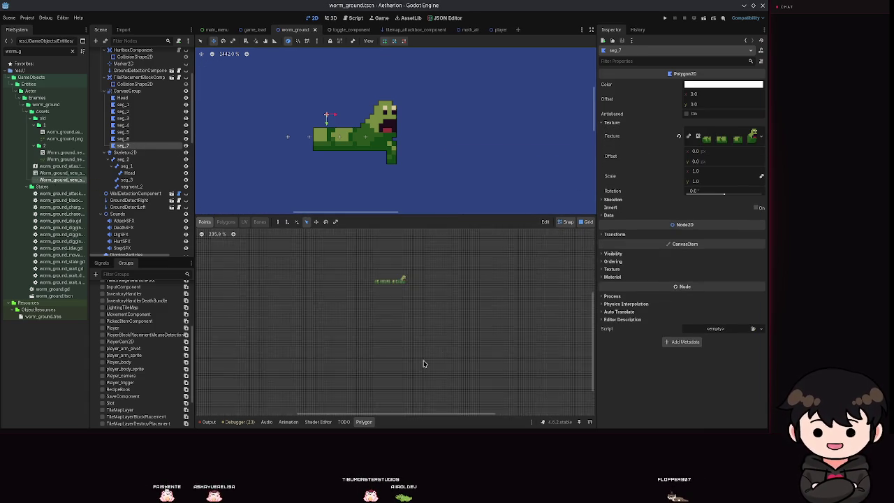
Close seg_7's body-segment rectangle, then move seg_7 and seg_6 to the worm's left end
{"action": "scroll", "coordinate": [511, 337], "scroll_direction": "up", "scroll_amount": 10}
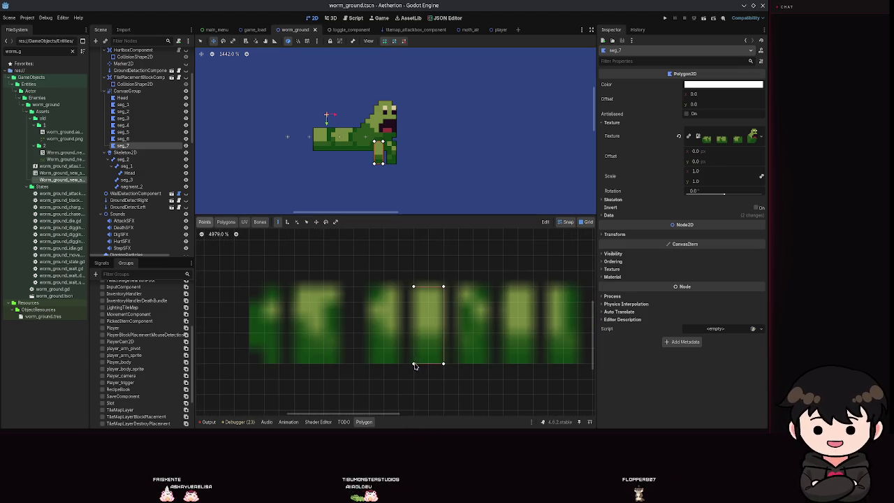
{"action": "left_click", "coordinate": [414, 287]}
{"action": "key", "text": "ctrl+s"}
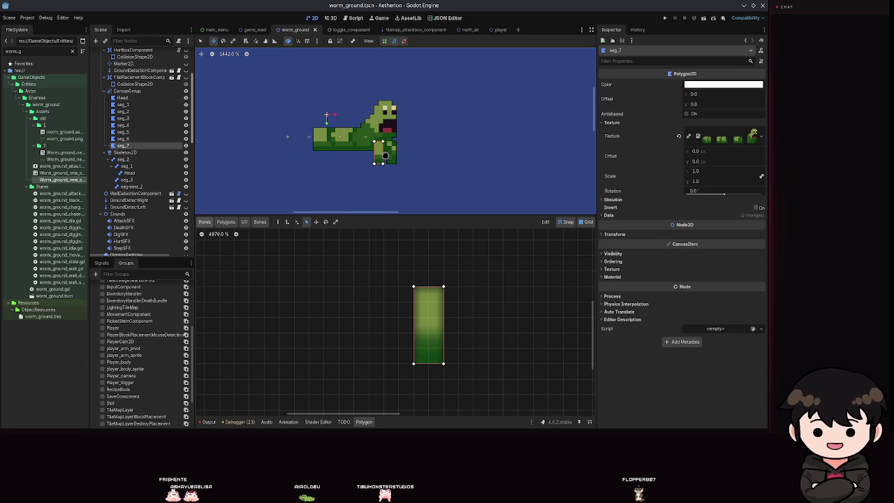
{"action": "left_click_drag", "start_coordinate": [384, 155], "coordinate": [296, 148]}
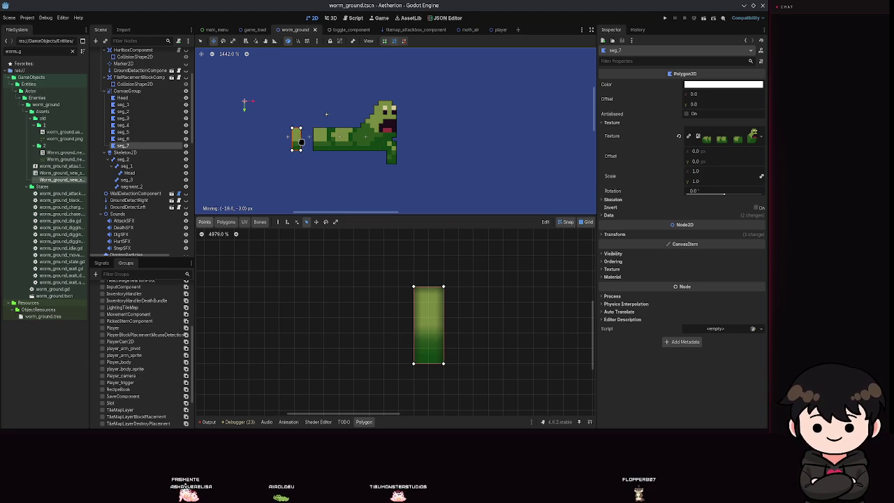
{"action": "key", "text": "ctrl+s"}
{"action": "left_click", "coordinate": [366, 142]}
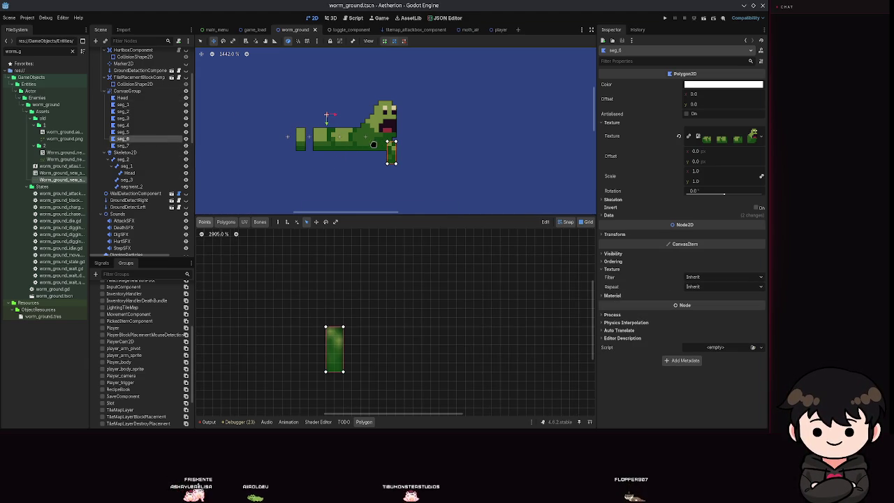
{"action": "left_click_drag", "start_coordinate": [391, 152], "coordinate": [309, 139]}
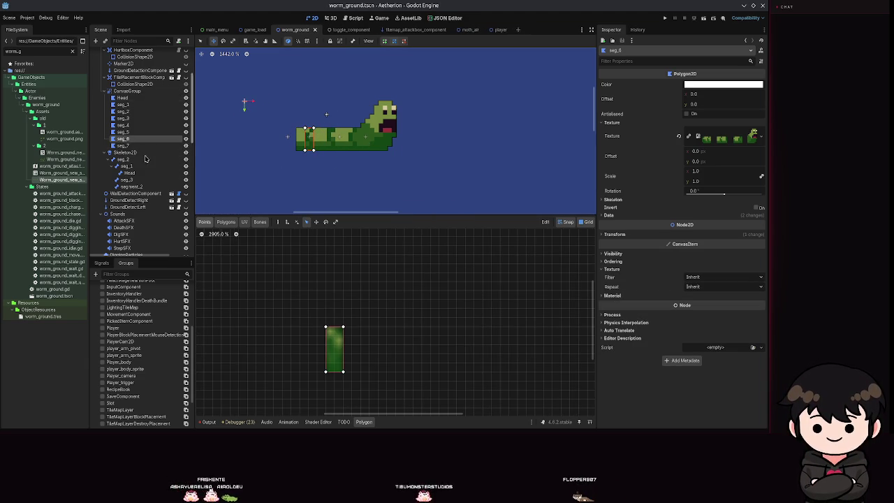
Add Polygon2D seg_8 under CanvasGroup with the worm sprite sheet texture, then save
{"action": "left_click", "coordinate": [127, 91]}
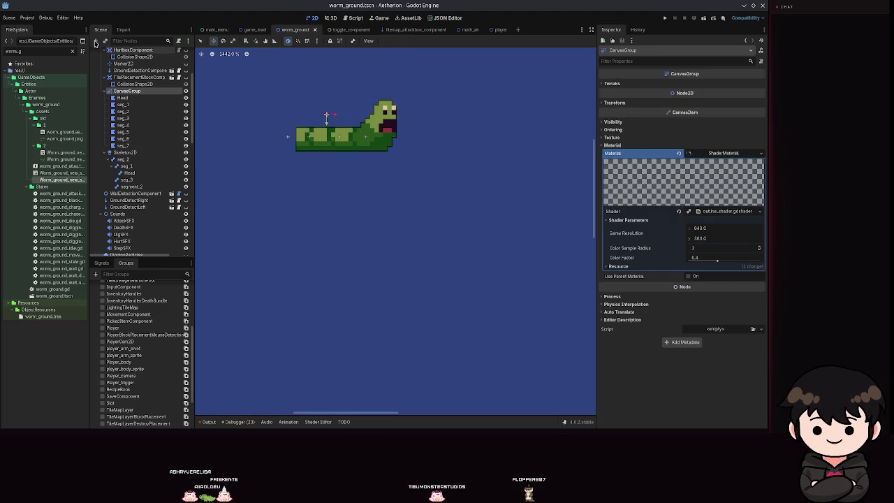
{"action": "left_click", "coordinate": [96, 42]}
{"action": "type", "text": "seg"}
{"action": "type", "text": "ment"}
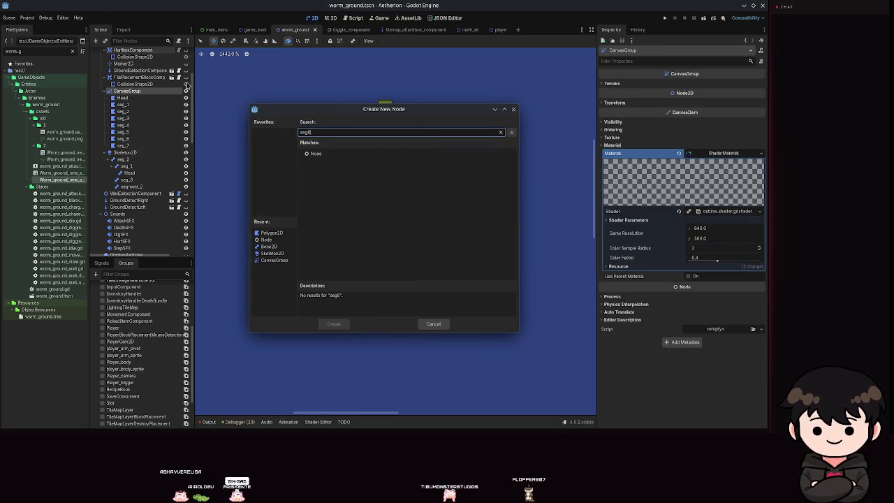
{"action": "key", "text": "BackSpace"}
{"action": "key", "text": "BackSpace"}
{"action": "key", "text": "BackSpace"}
{"action": "type", "text": "poly"}
{"action": "key", "text": "Return"}
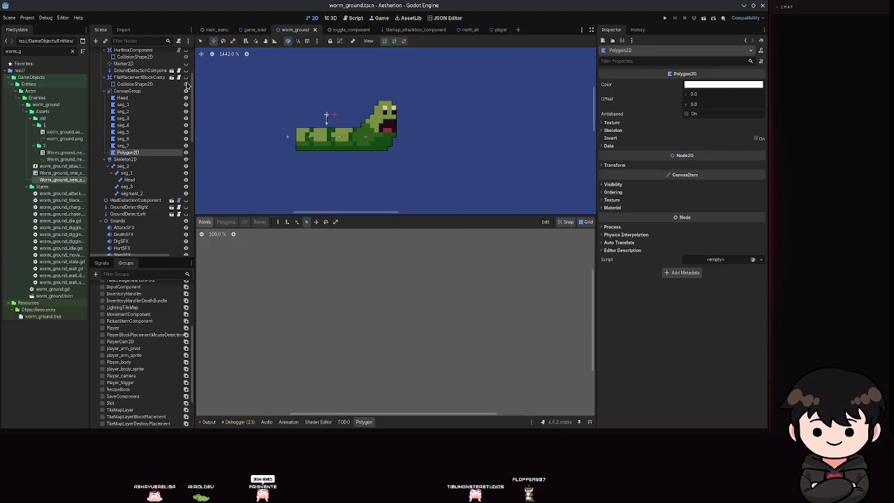
{"action": "type", "text": "seg_8"}
{"action": "key", "text": "Return"}
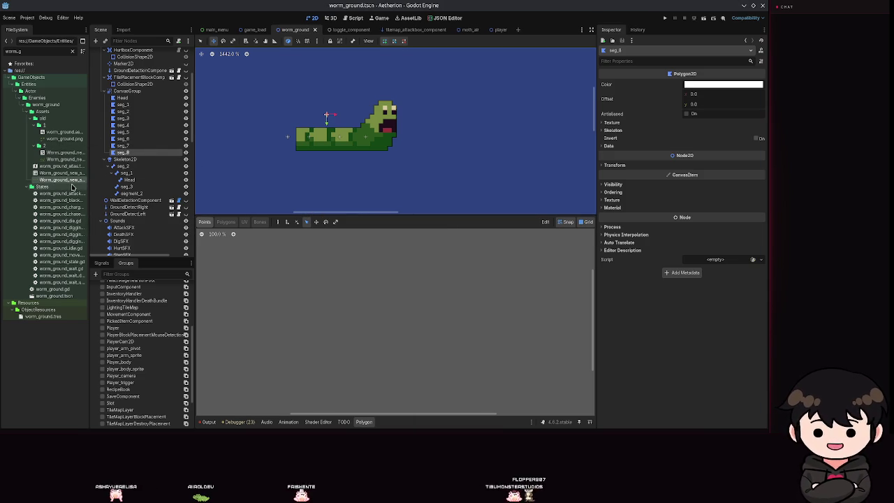
{"action": "left_click", "coordinate": [612, 122]}
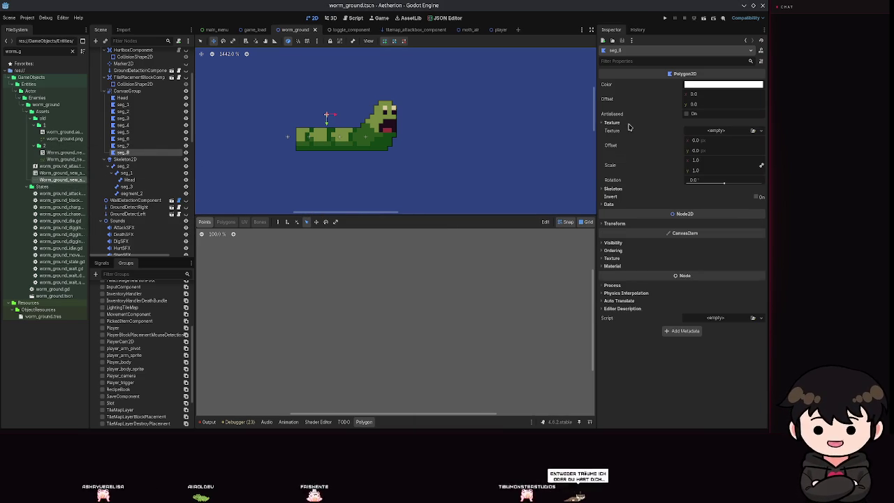
{"action": "mouse_move", "coordinate": [61, 179]}
{"action": "left_mouse_down"}
{"action": "mouse_move", "coordinate": [307, 178]}
{"action": "mouse_move", "coordinate": [723, 136]}
{"action": "left_mouse_up"}
{"action": "key", "text": "ctrl+s"}
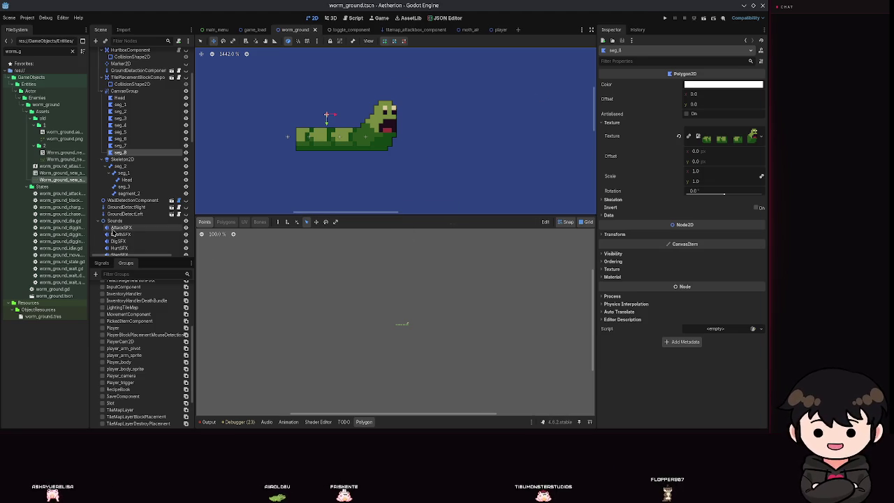
Outline one body segment as seg_8's rectangular polygon
{"action": "scroll", "coordinate": [489, 325], "scroll_direction": "up", "scroll_amount": 7}
{"action": "scroll", "coordinate": [489, 325], "scroll_direction": "up", "scroll_amount": 8}
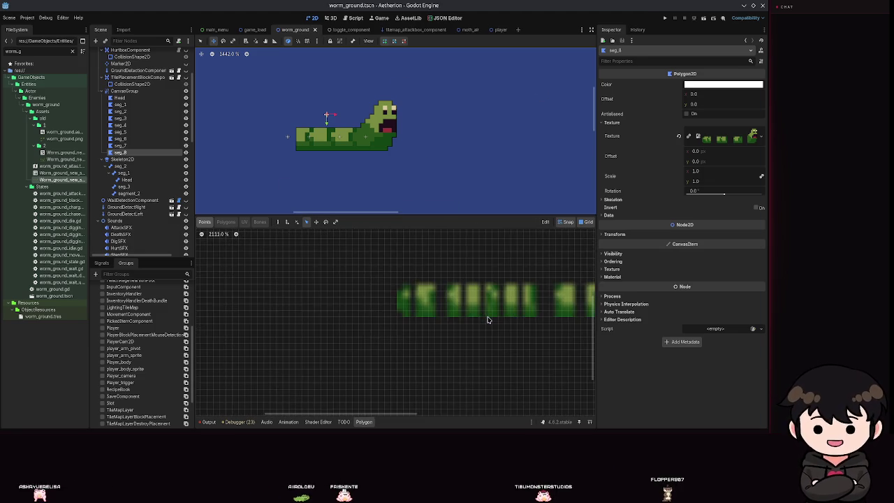
{"action": "scroll", "coordinate": [298, 274], "scroll_direction": "up", "scroll_amount": 4}
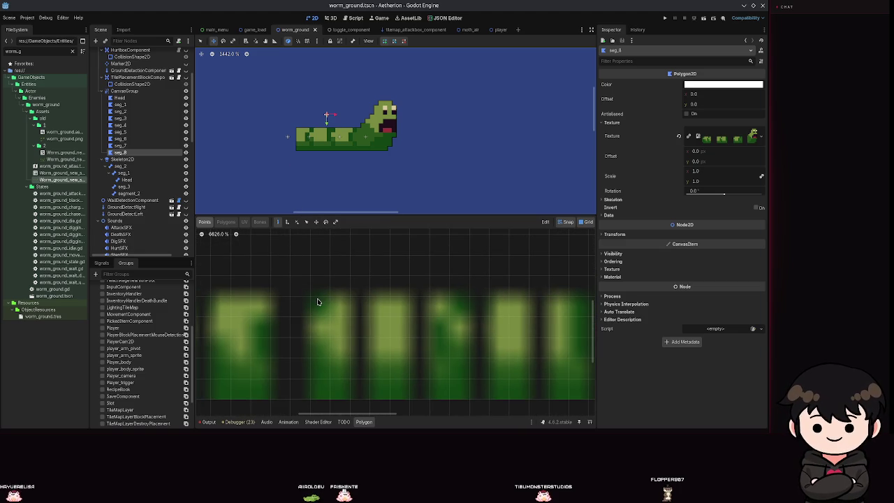
{"action": "left_click", "coordinate": [349, 296]}
{"action": "scroll", "coordinate": [353, 311], "scroll_direction": "down", "scroll_amount": 3}
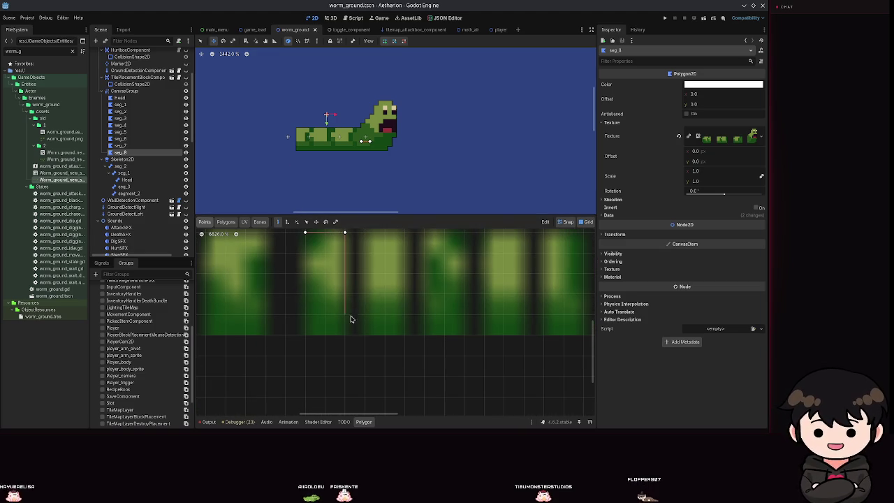
{"action": "left_click", "coordinate": [344, 336]}
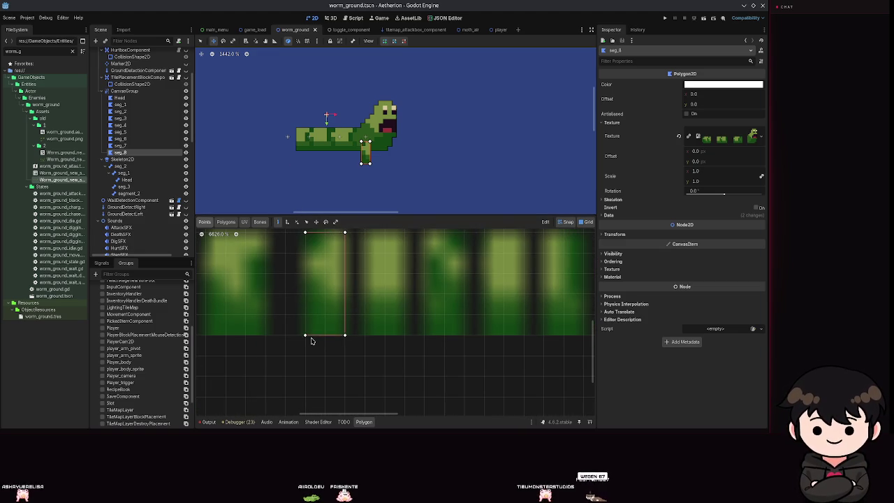
{"action": "scroll", "coordinate": [311, 342], "scroll_direction": "up", "scroll_amount": 8}
{"action": "scroll", "coordinate": [295, 351], "scroll_direction": "down", "scroll_amount": 3}
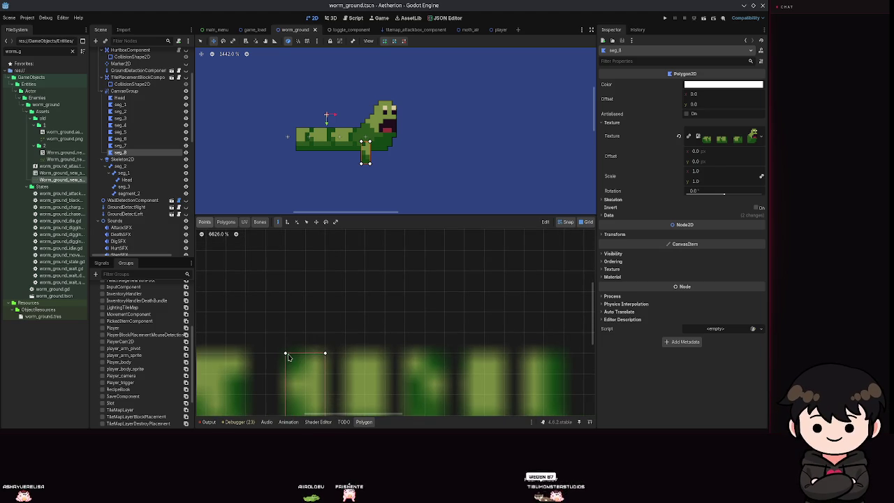
{"action": "left_click", "coordinate": [286, 354]}
{"action": "left_click_drag", "start_coordinate": [289, 339], "coordinate": [331, 285]}
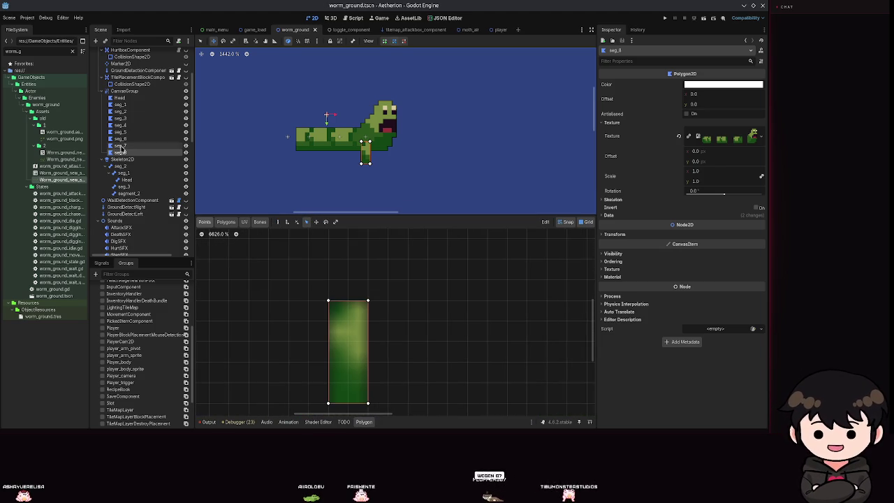
{"action": "left_click", "coordinate": [124, 91]}
Move the seg_8 piece onto the worm's tail
{"action": "key", "text": "ctrl+a"}
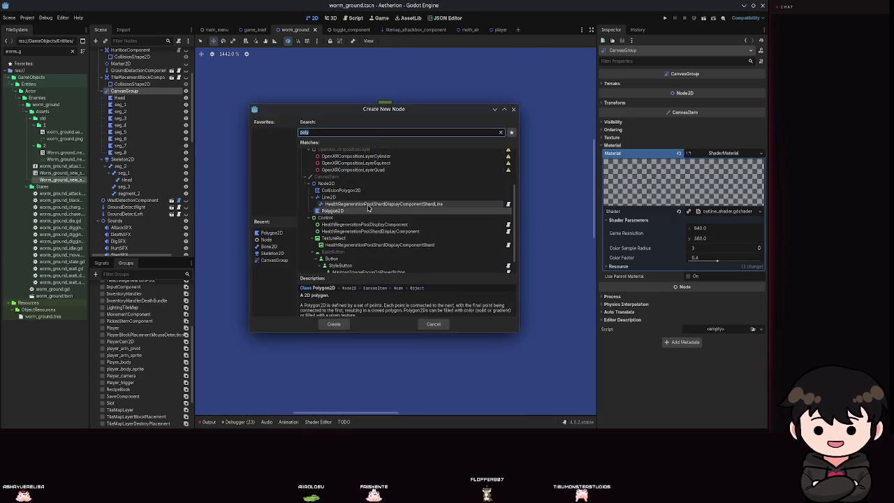
{"action": "key", "text": "Escape"}
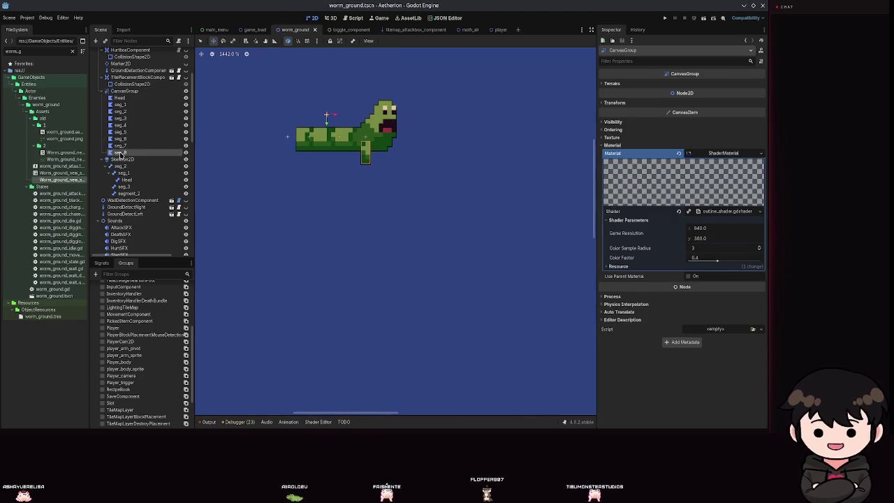
{"action": "left_click", "coordinate": [120, 152]}
{"action": "left_click_drag", "start_coordinate": [364, 153], "coordinate": [292, 143]}
Add Polygon2D seg_9 under CanvasGroup with the worm spritesheet texture
{"action": "left_click", "coordinate": [124, 91]}
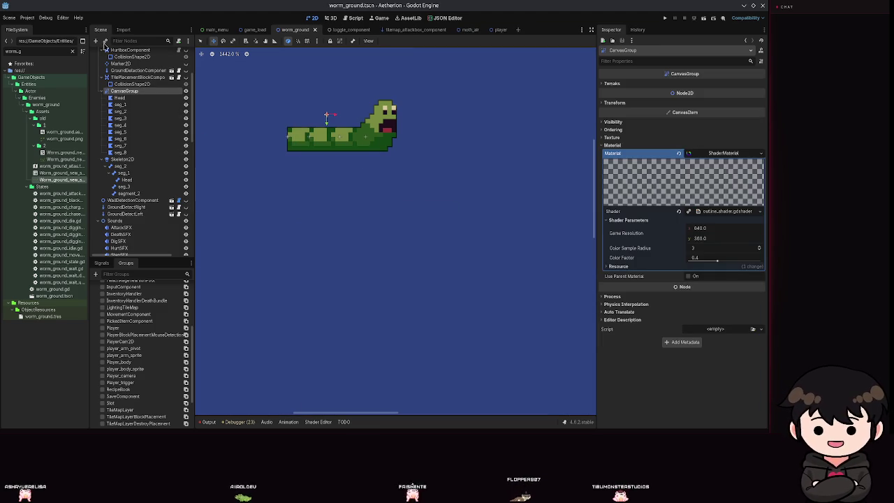
{"action": "left_click", "coordinate": [96, 41]}
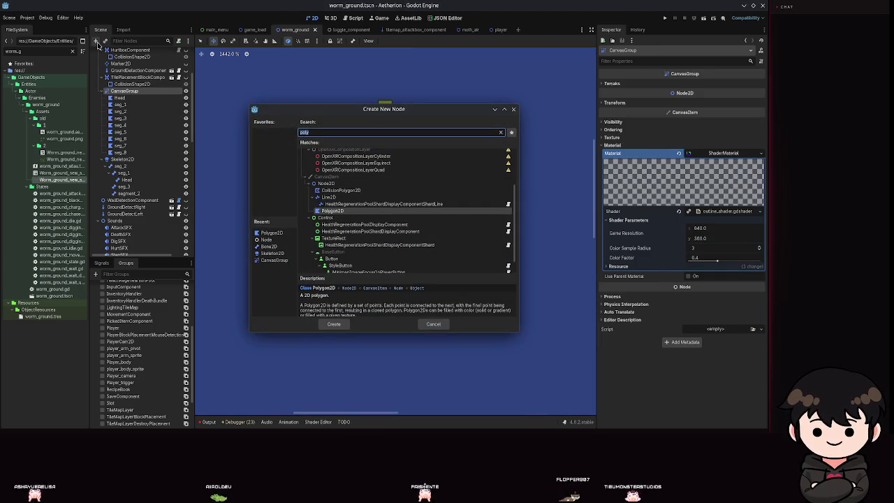
{"action": "key", "text": "Return"}
{"action": "type", "text": "polygon"}
{"action": "key", "text": "BackSpace"}
{"action": "key", "text": "BackSpace"}
{"action": "key", "text": "BackSpace"}
{"action": "type", "text": "seg_"}
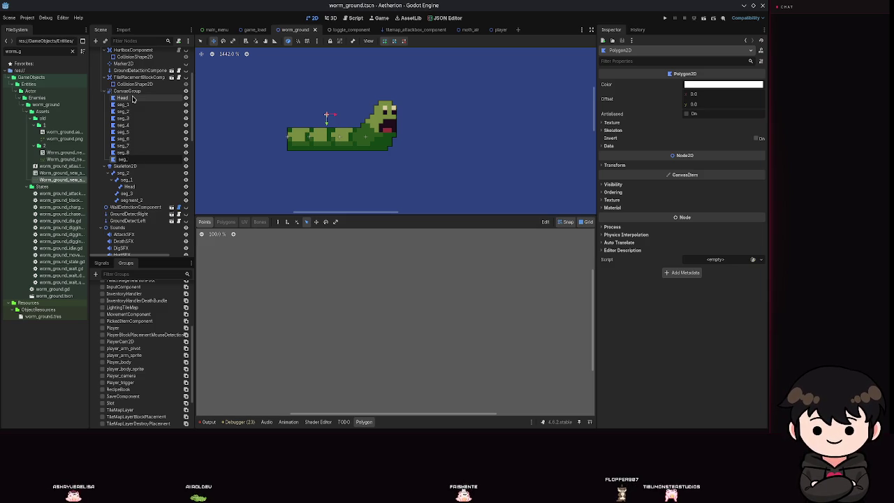
{"action": "type", "text": "9"}
{"action": "key", "text": "Return"}
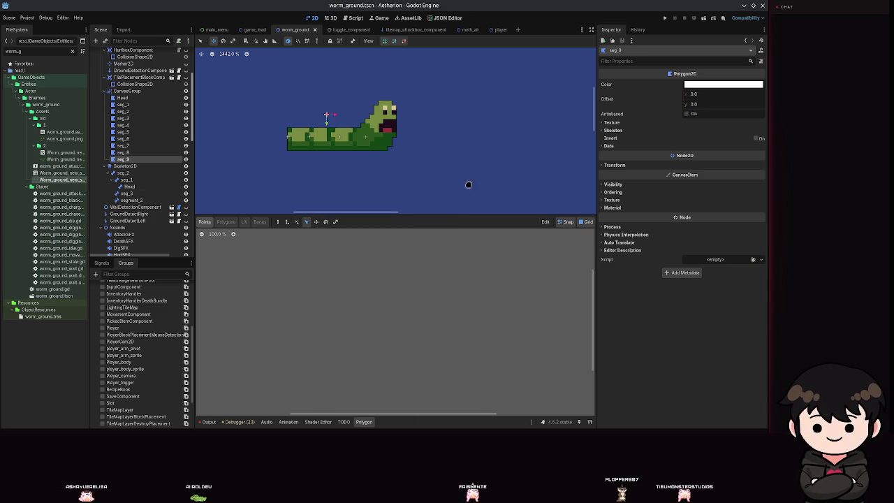
{"action": "left_click", "coordinate": [611, 122]}
{"action": "mouse_move", "coordinate": [61, 179]}
{"action": "left_mouse_down"}
{"action": "mouse_move", "coordinate": [616, 152]}
{"action": "mouse_move", "coordinate": [716, 130]}
{"action": "left_mouse_up"}
Outline a body segment for seg_9 and move it to the worm's left end
{"action": "scroll", "coordinate": [426, 363], "scroll_direction": "up", "scroll_amount": 8}
{"action": "scroll", "coordinate": [370, 300], "scroll_direction": "up", "scroll_amount": 6}
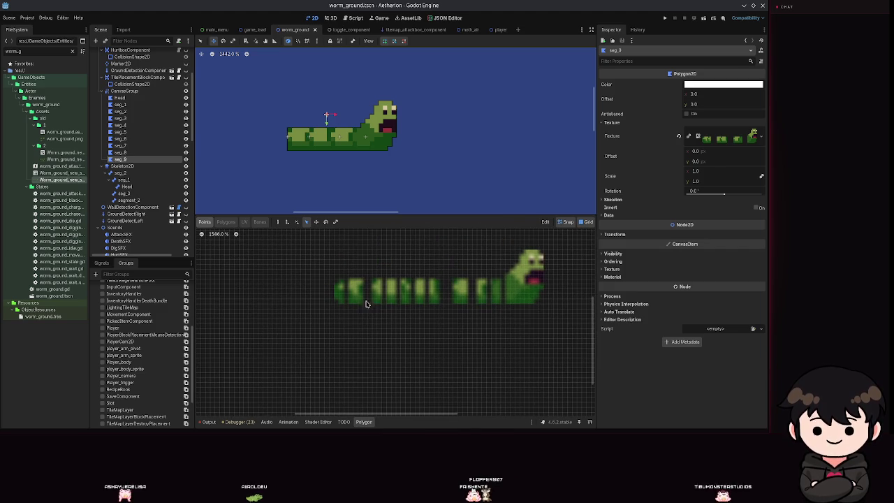
{"action": "scroll", "coordinate": [356, 296], "scroll_direction": "up", "scroll_amount": 4}
{"action": "scroll", "coordinate": [345, 289], "scroll_direction": "up", "scroll_amount": 3}
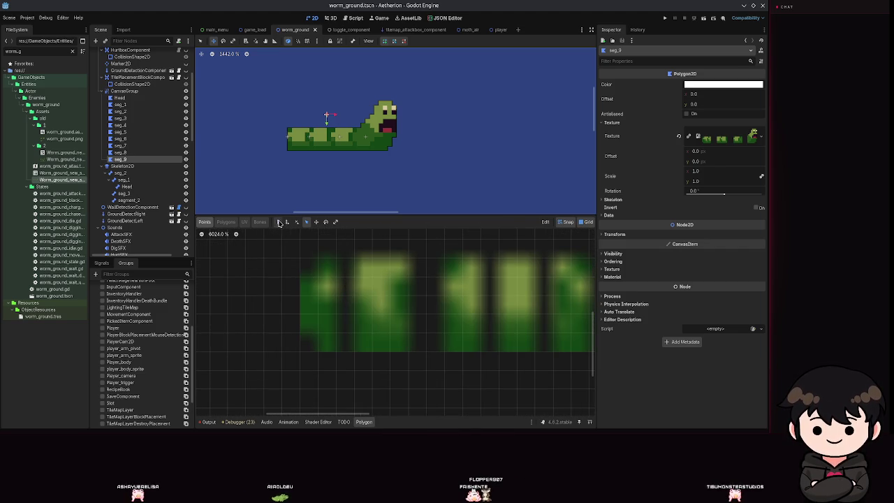
{"action": "left_click", "coordinate": [353, 259]}
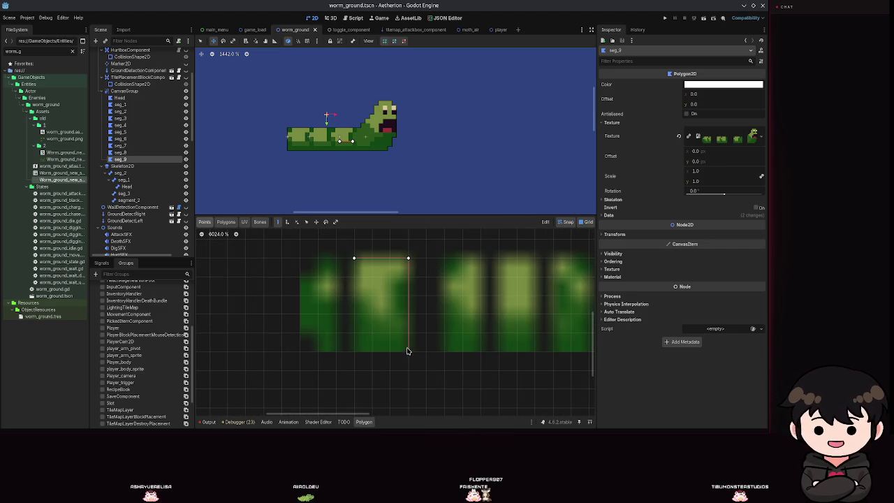
{"action": "left_click", "coordinate": [354, 259]}
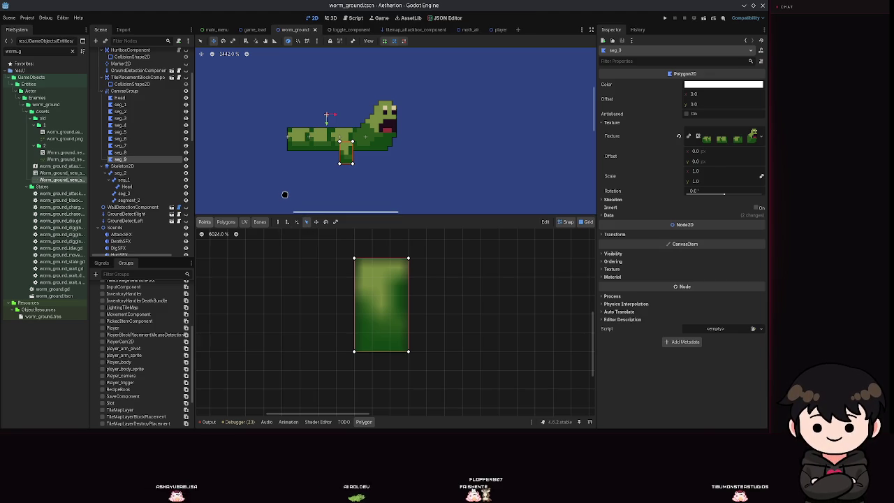
{"action": "left_click_drag", "start_coordinate": [349, 153], "coordinate": [285, 139]}
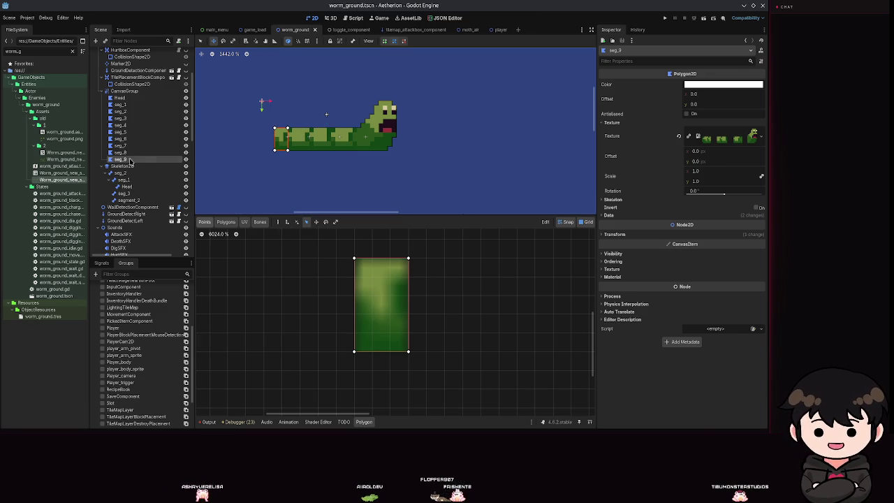
{"action": "left_click", "coordinate": [122, 91]}
Add another Polygon2D under CanvasGroup with the worm spritesheet texture
{"action": "left_click", "coordinate": [94, 41]}
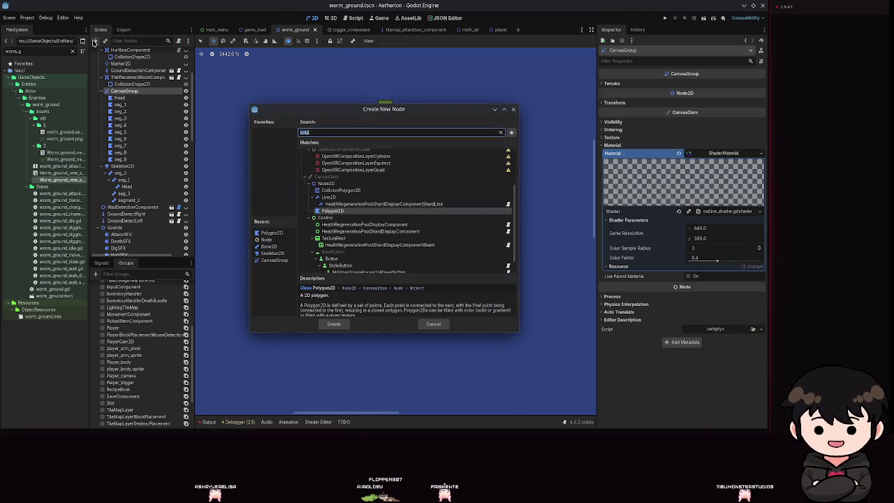
{"action": "key", "text": "Return"}
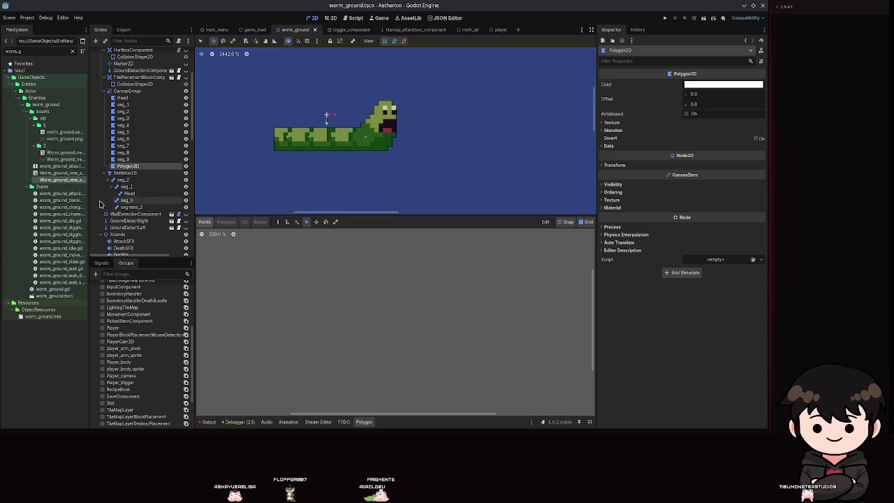
{"action": "left_click", "coordinate": [634, 123]}
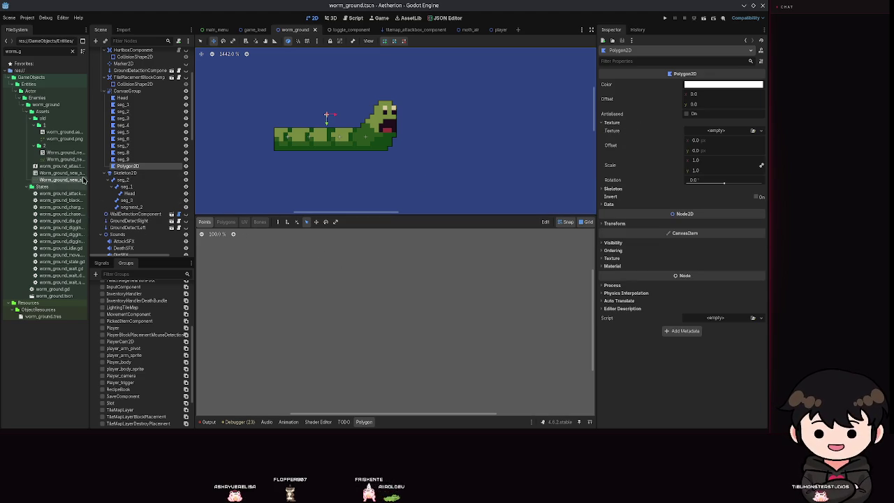
{"action": "left_click_drag", "start_coordinate": [82, 179], "coordinate": [719, 130]}
Outline a narrow body slice as its polygon and save the scene
{"action": "scroll", "coordinate": [443, 292], "scroll_direction": "up", "scroll_amount": 10}
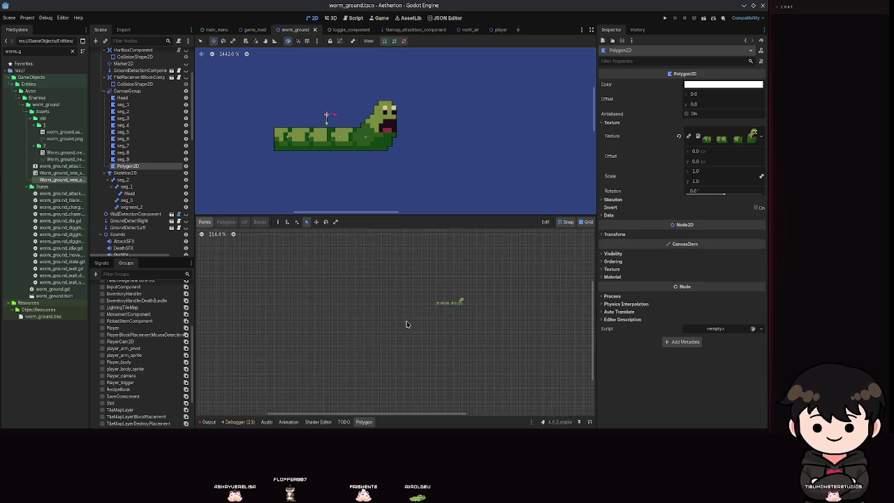
{"action": "scroll", "coordinate": [357, 333], "scroll_direction": "up", "scroll_amount": 4}
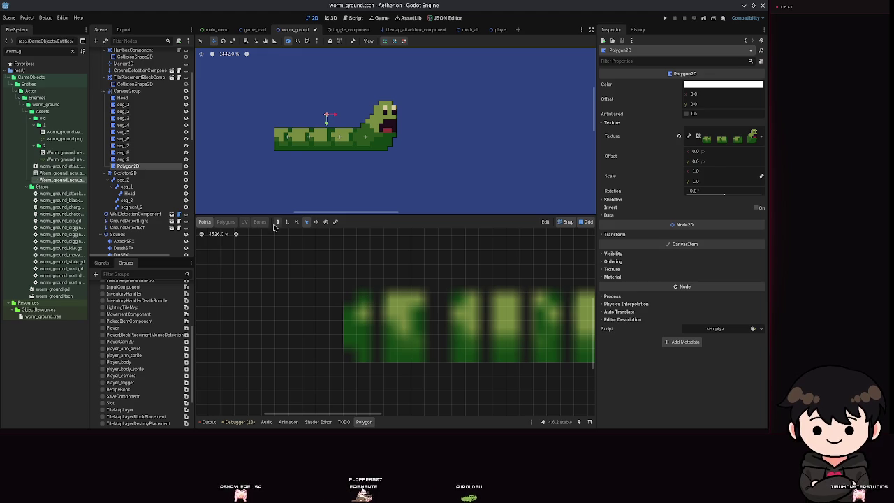
{"action": "left_click", "coordinate": [370, 293]}
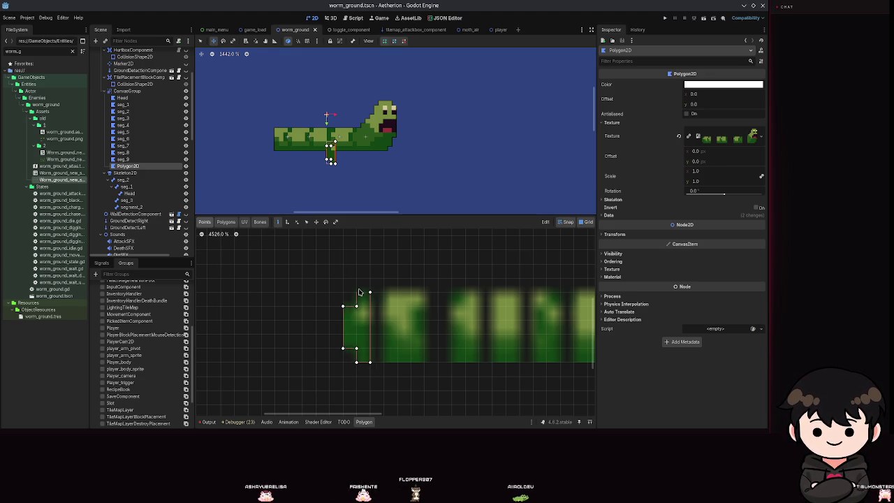
{"action": "left_click", "coordinate": [369, 293]}
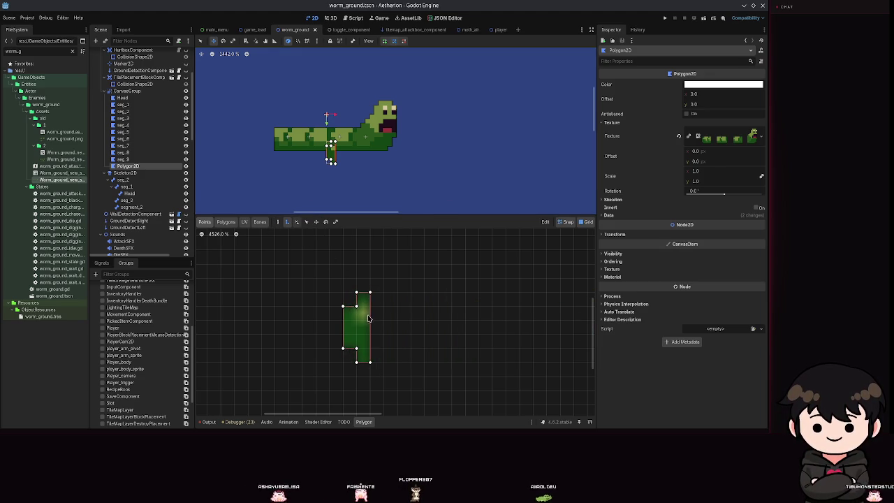
{"action": "key", "text": "ctrl+s"}
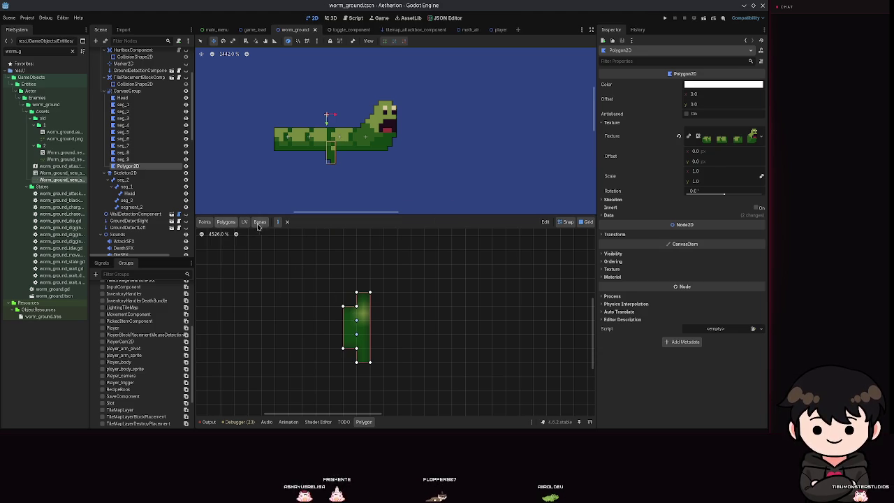
Define internal polygons for the right strip, the bottom-right triangle and the left-section triangles
{"action": "left_click", "coordinate": [342, 306]}
{"action": "left_click", "coordinate": [356, 306]}
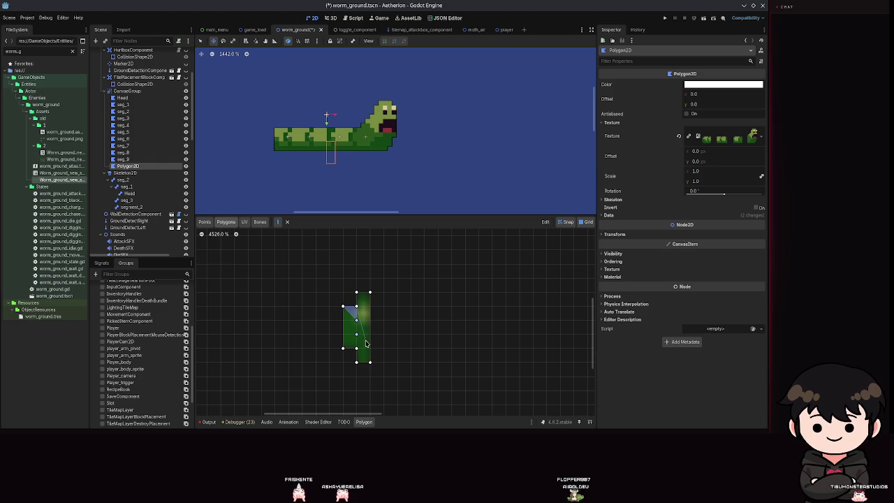
{"action": "left_click", "coordinate": [356, 296]}
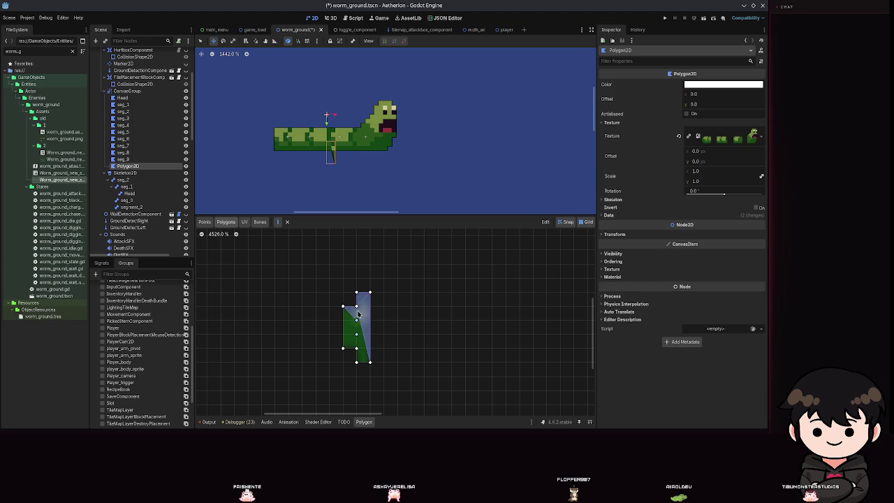
{"action": "left_click", "coordinate": [357, 360]}
{"action": "left_click", "coordinate": [343, 348]}
{"action": "left_click", "coordinate": [343, 306]}
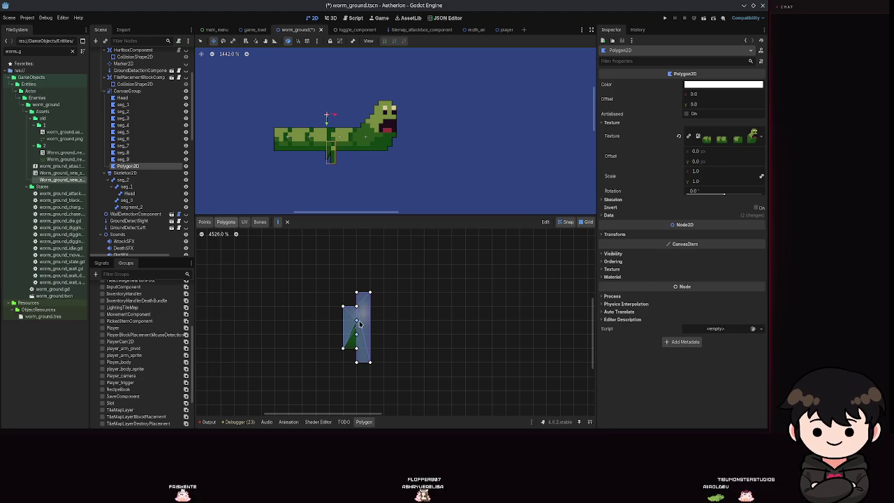
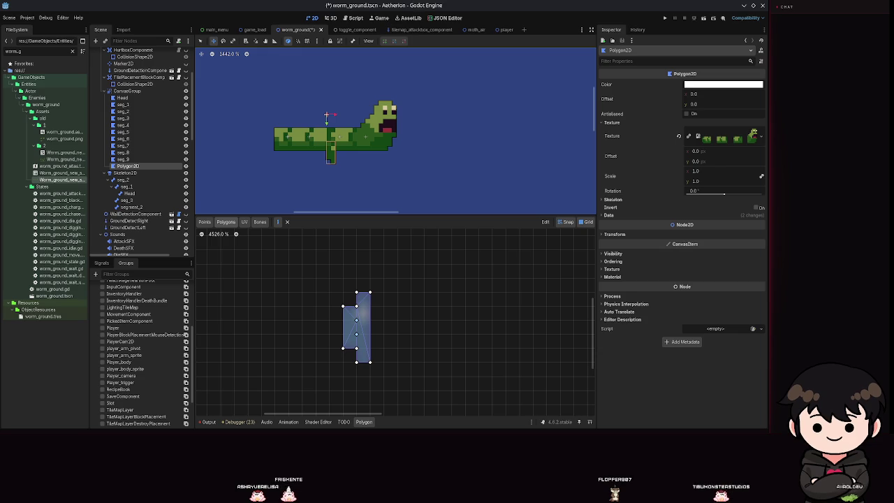
Split the seg_9 polygon into two triangles and save the worm scene
{"action": "key", "text": "ctrl+s"}
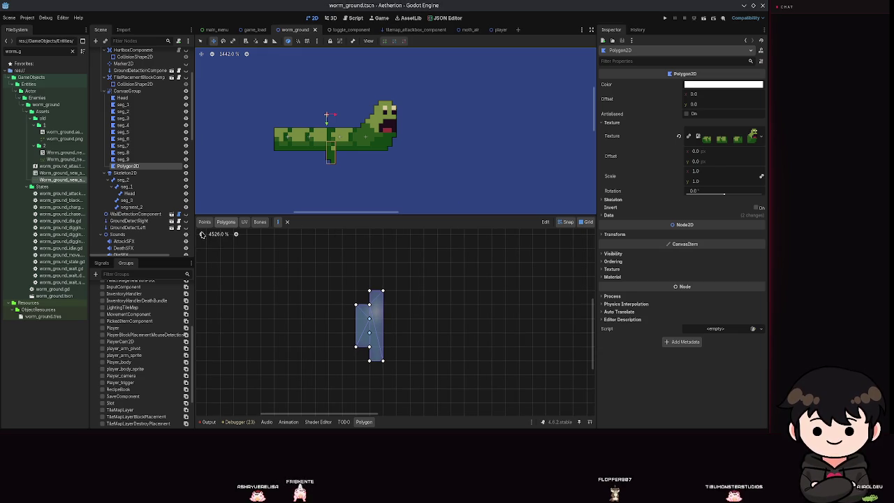
{"action": "left_click", "coordinate": [135, 161]}
{"action": "scroll", "coordinate": [306, 273], "scroll_direction": "up", "scroll_amount": 3}
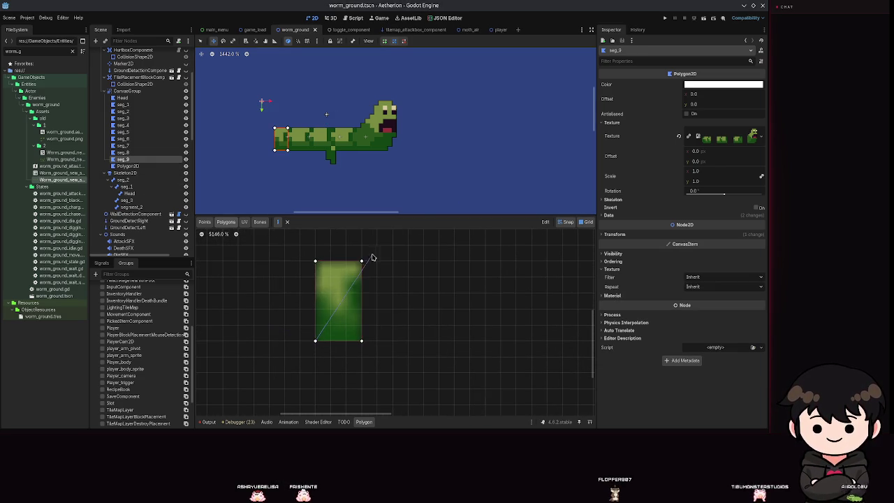
{"action": "left_click", "coordinate": [315, 340]}
{"action": "left_click", "coordinate": [361, 340]}
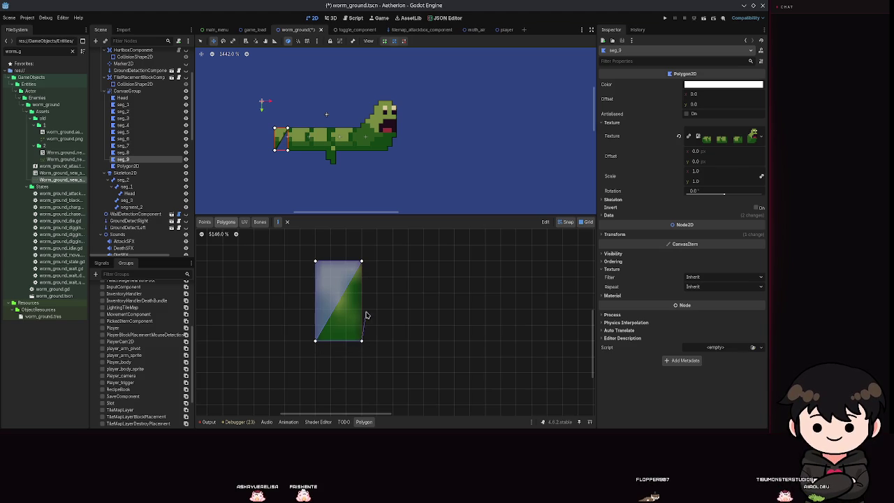
{"action": "left_click", "coordinate": [361, 261]}
{"action": "left_click", "coordinate": [315, 340]}
{"action": "key", "text": "ctrl+s"}
Triangulate the seg_8 and seg_7 polygons, saving after each
{"action": "key", "text": "Up"}
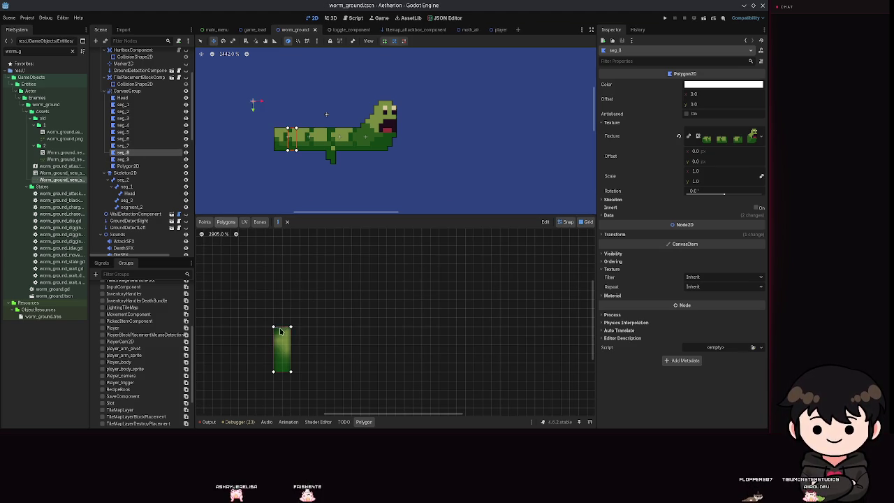
{"action": "left_click", "coordinate": [274, 332]}
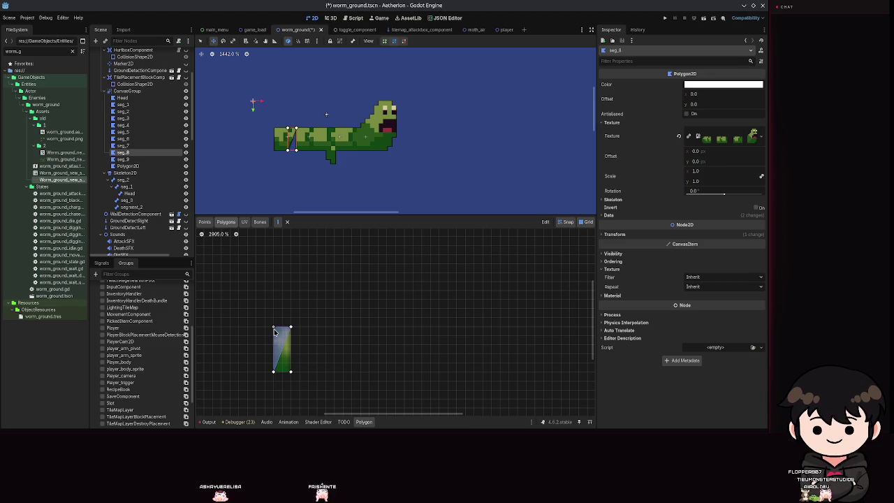
{"action": "left_click", "coordinate": [275, 373]}
{"action": "left_click", "coordinate": [122, 145]}
{"action": "key", "text": "ctrl+s"}
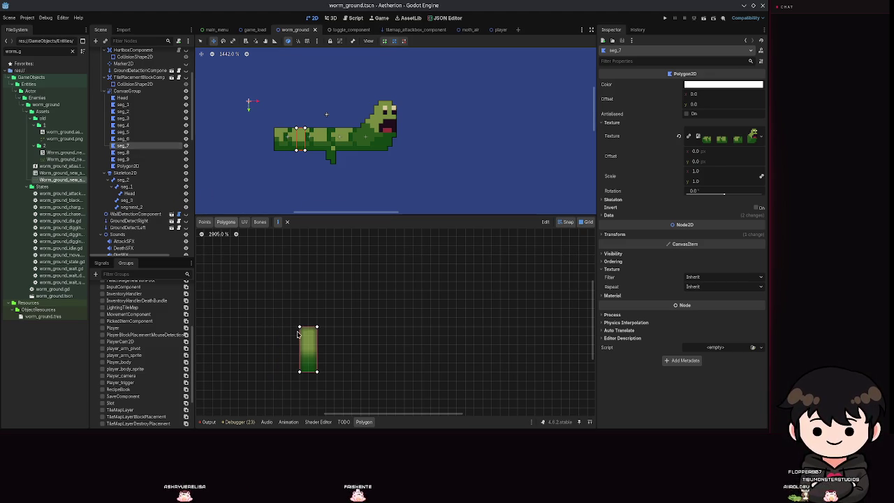
{"action": "left_click", "coordinate": [299, 372]}
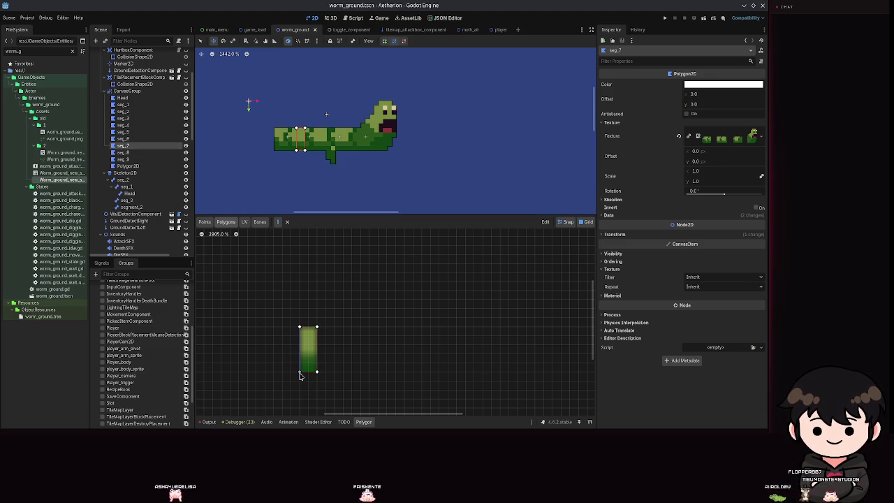
{"action": "left_click", "coordinate": [316, 328]}
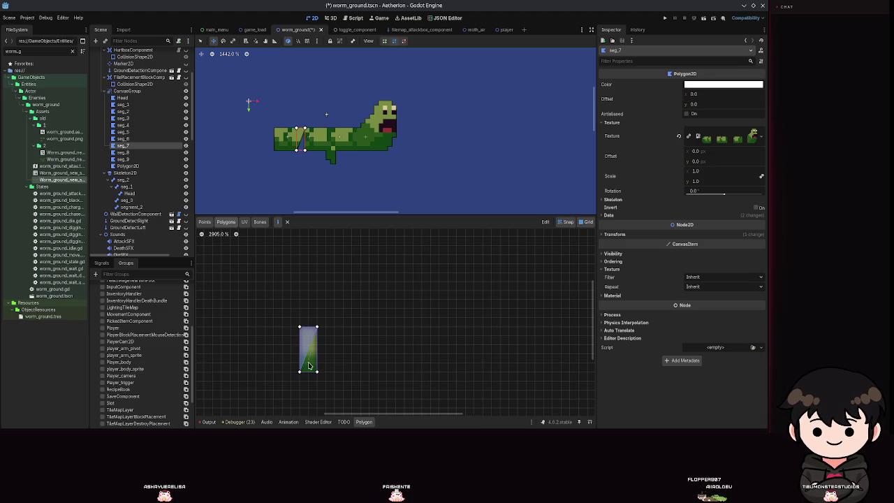
{"action": "key", "text": "ctrl+s"}
Triangulate the seg_6 and seg_5 polygons, saving after each
{"action": "left_click", "coordinate": [123, 138]}
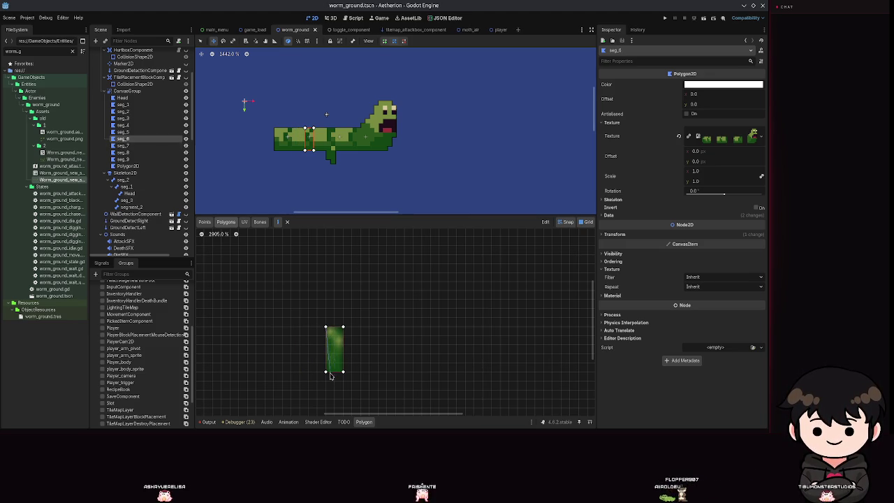
{"action": "left_click", "coordinate": [343, 327]}
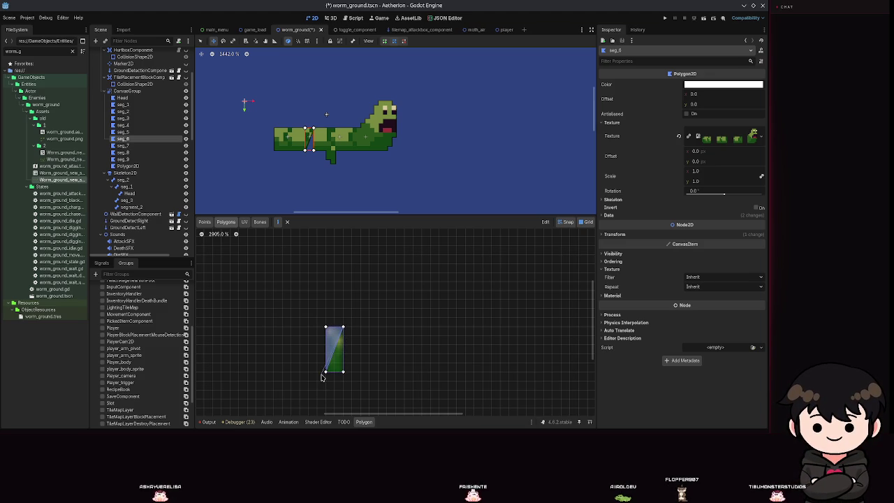
{"action": "key", "text": "ctrl+s"}
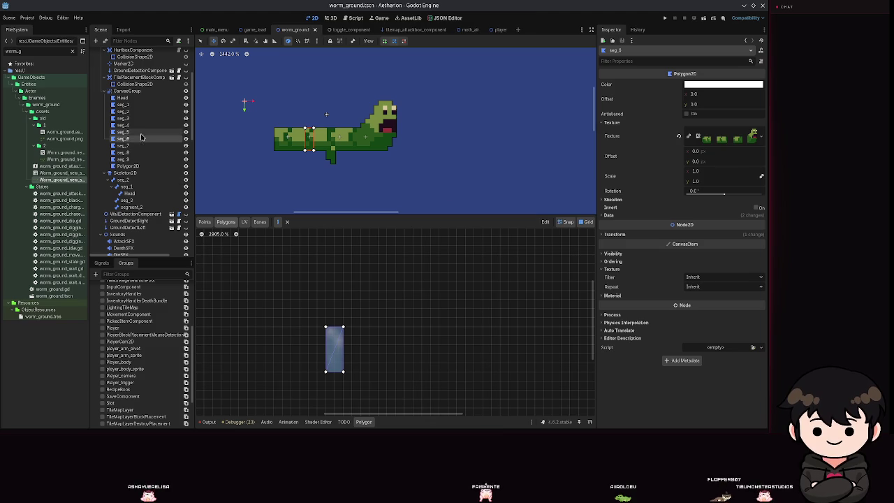
{"action": "left_click", "coordinate": [148, 132]}
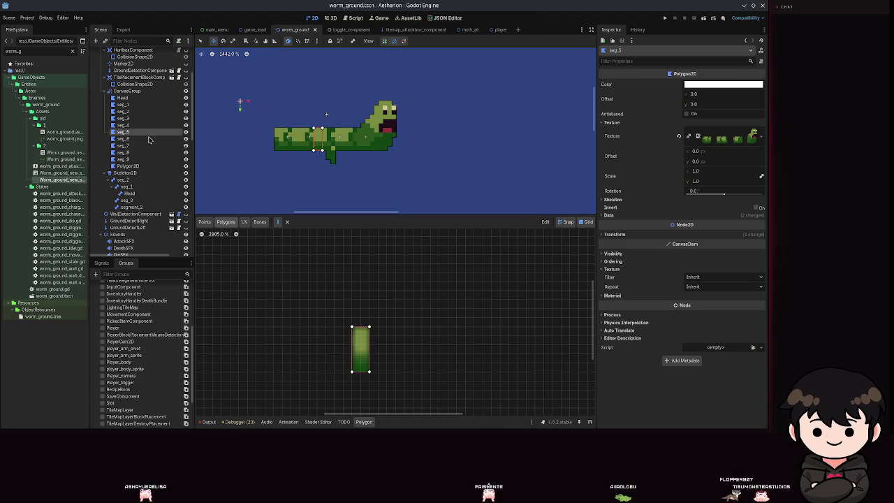
{"action": "left_click", "coordinate": [353, 372]}
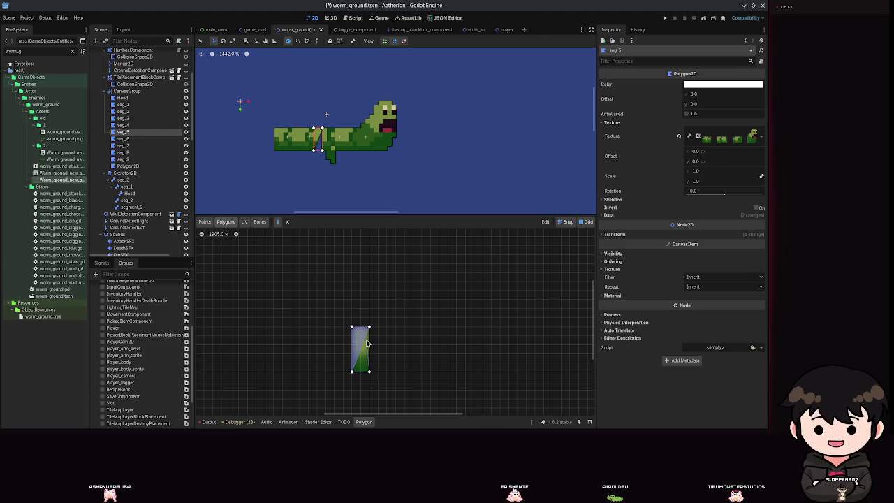
{"action": "left_click", "coordinate": [369, 370]}
{"action": "key", "text": "ctrl+s"}
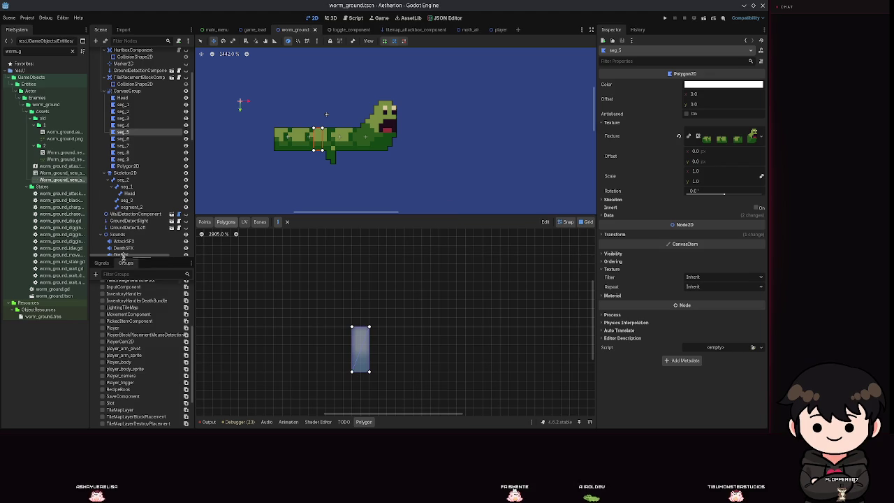
{"action": "left_click", "coordinate": [123, 125]}
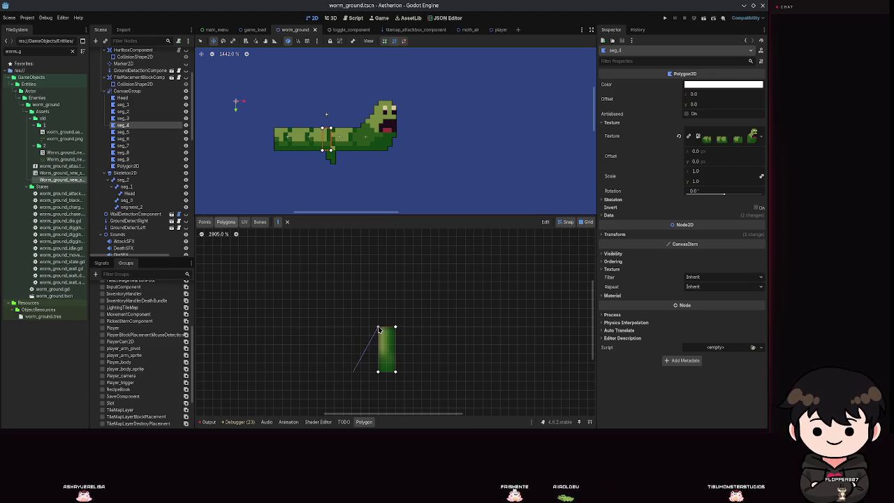
Draw the triangles for the seg_4 and seg_3 polygons, saving after each
{"action": "left_click", "coordinate": [377, 370]}
{"action": "left_click", "coordinate": [395, 327]}
{"action": "left_click", "coordinate": [378, 327]}
{"action": "left_click", "coordinate": [378, 371]}
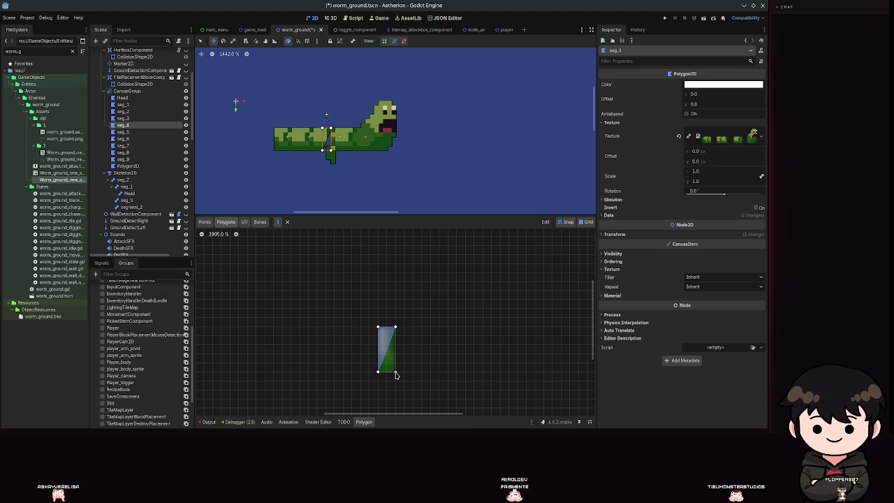
{"action": "key", "text": "ctrl+s"}
{"action": "left_click", "coordinate": [123, 118]}
{"action": "left_click", "coordinate": [422, 371]}
{"action": "left_click", "coordinate": [448, 327]}
{"action": "left_click", "coordinate": [422, 327]}
{"action": "left_click", "coordinate": [422, 371]}
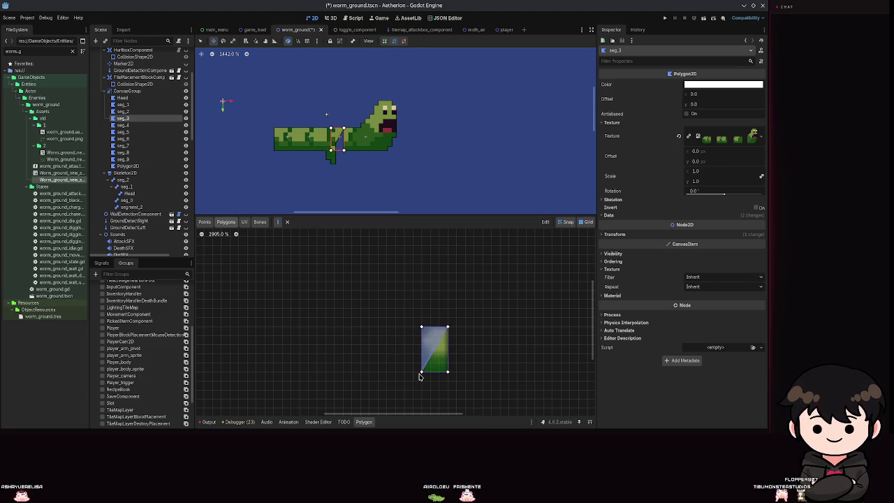
{"action": "key", "text": "ctrl+s"}
Triangulate the seg_2 and seg_1 polygons, saving after each
{"action": "left_click", "coordinate": [123, 111]}
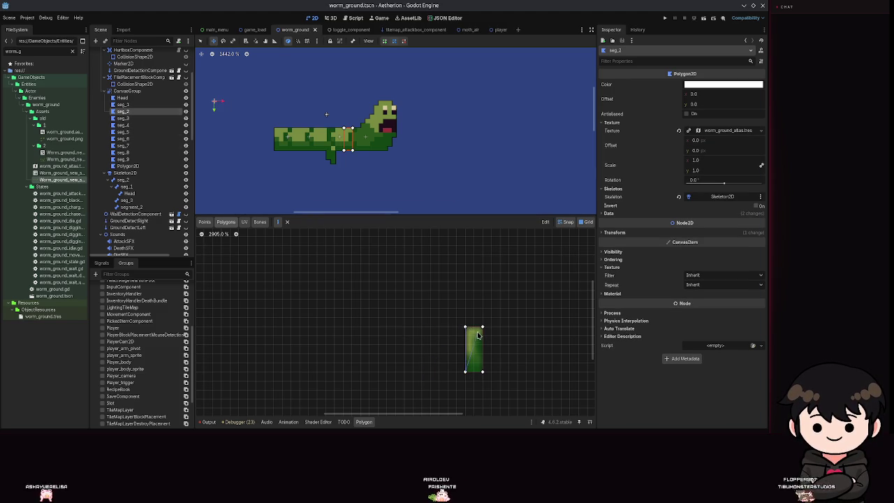
{"action": "left_click", "coordinate": [466, 328]}
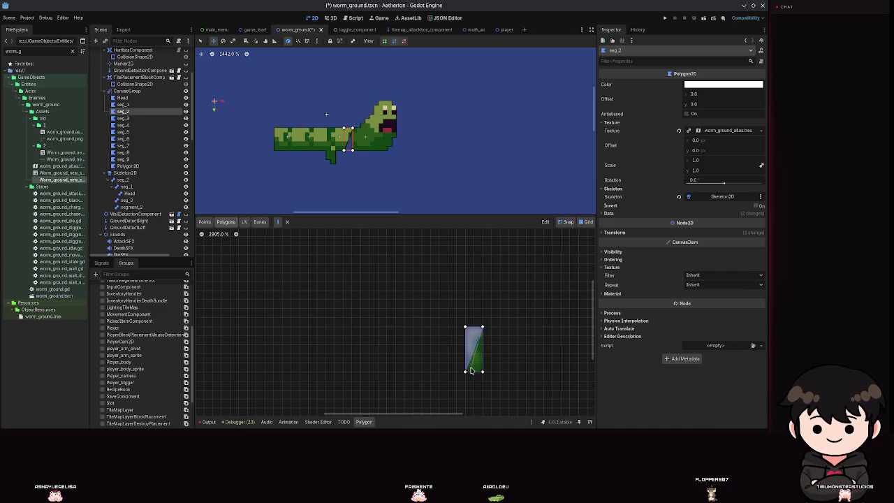
{"action": "key", "text": "ctrl+s"}
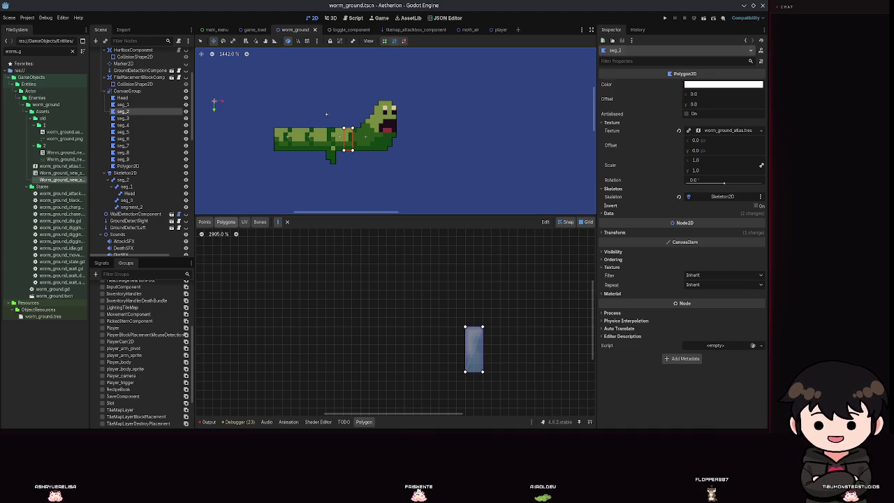
{"action": "left_click", "coordinate": [135, 106]}
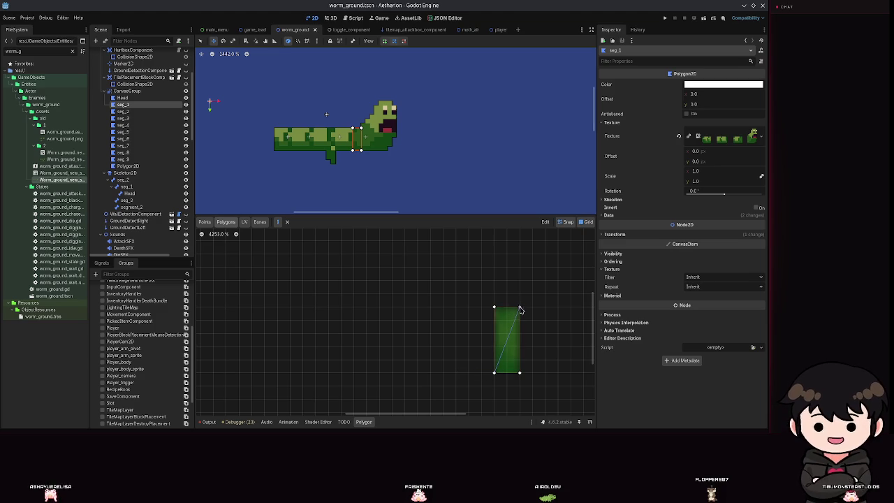
{"action": "left_click", "coordinate": [494, 372]}
{"action": "key", "text": "ctrl+s"}
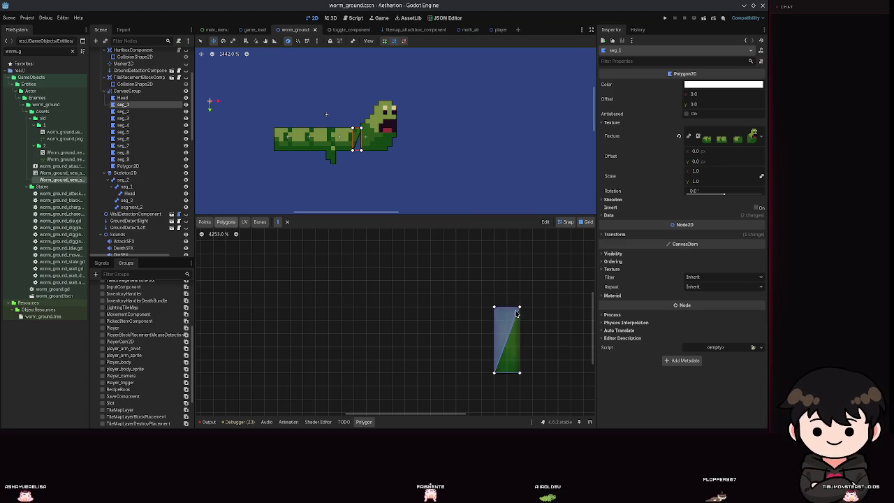
{"action": "left_click", "coordinate": [519, 372]}
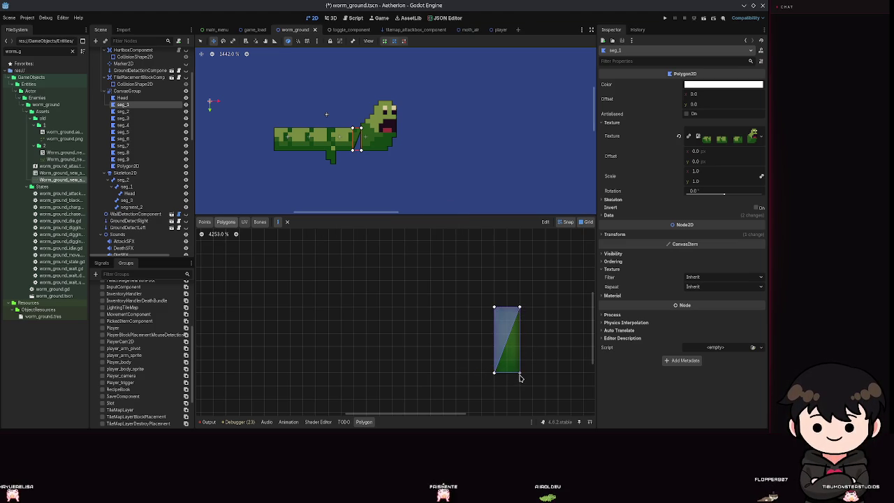
{"action": "key", "text": "ctrl+s"}
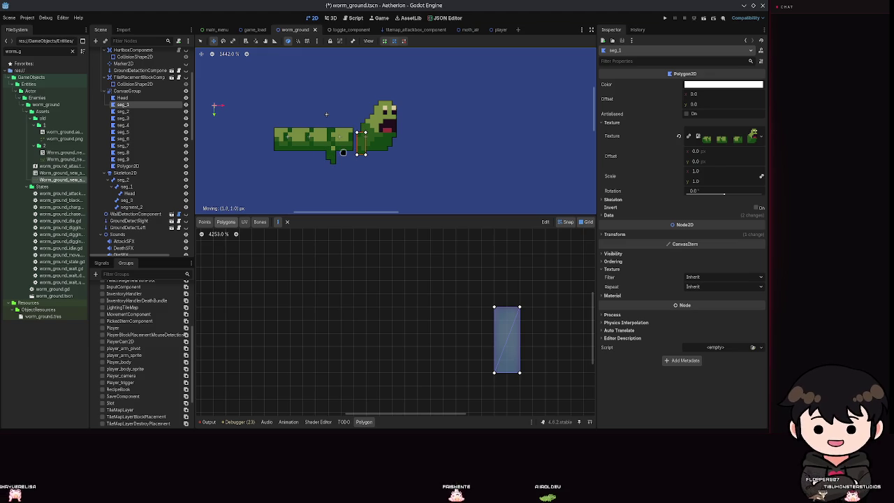
Rename the leftover Polygon2D to seg_10, drag it onto the worm's tail end, and save
{"action": "left_click", "coordinate": [143, 173]}
{"action": "left_click", "coordinate": [134, 166]}
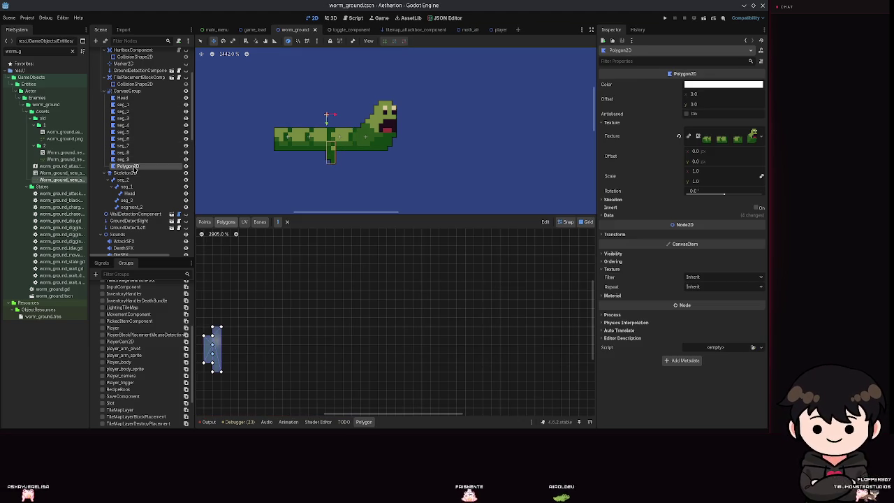
{"action": "type", "text": "seg_10"}
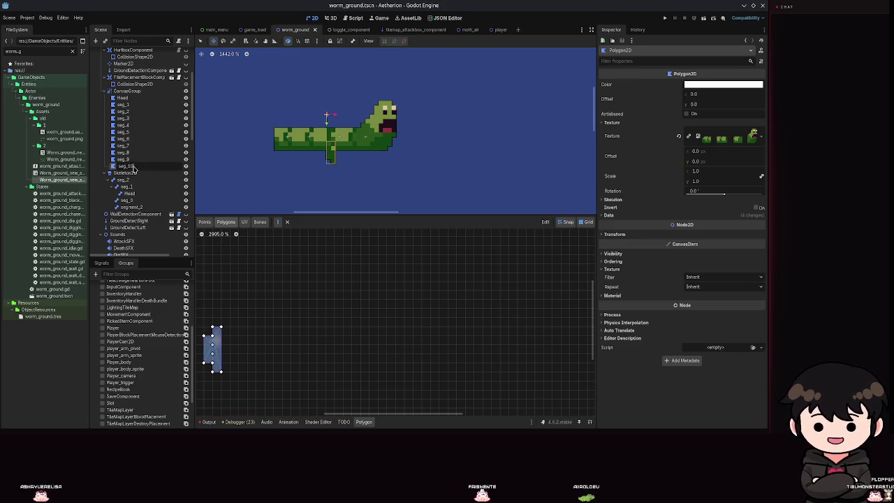
{"action": "key", "text": "Return"}
{"action": "left_click_drag", "start_coordinate": [331, 155], "coordinate": [271, 143]}
{"action": "key", "text": "ctrl+s"}
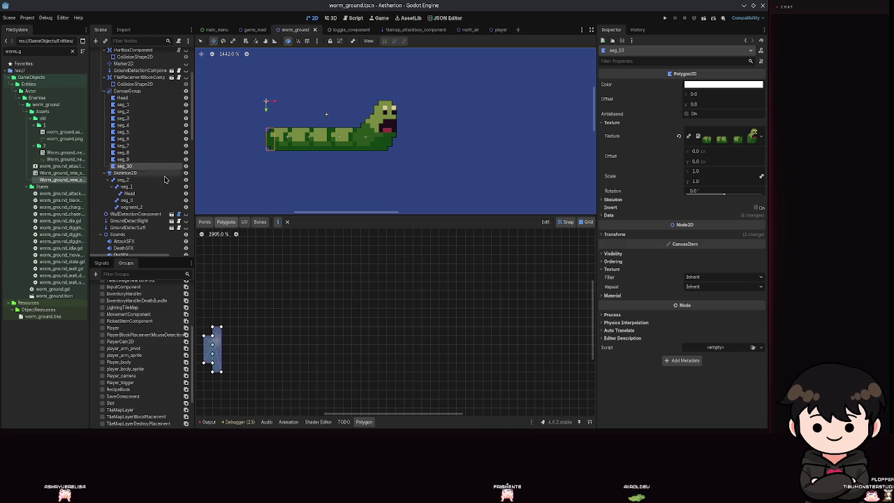
{"action": "scroll", "coordinate": [131, 161], "scroll_direction": "down", "scroll_amount": 3}
{"action": "left_click", "coordinate": [131, 157]}
Inspect the seg_1 bone, toggling automatic length and angle on and back off
{"action": "left_click", "coordinate": [126, 137]}
{"action": "scroll", "coordinate": [377, 147], "scroll_direction": "up", "scroll_amount": 2}
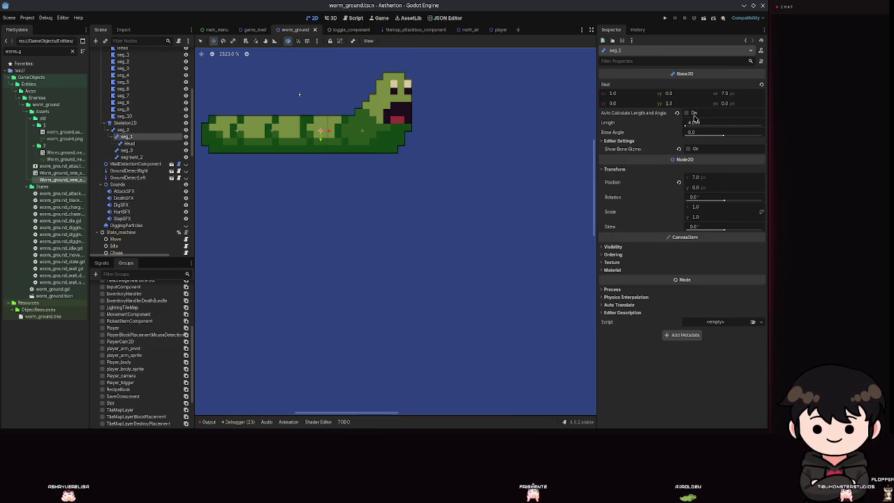
{"action": "left_click", "coordinate": [686, 113]}
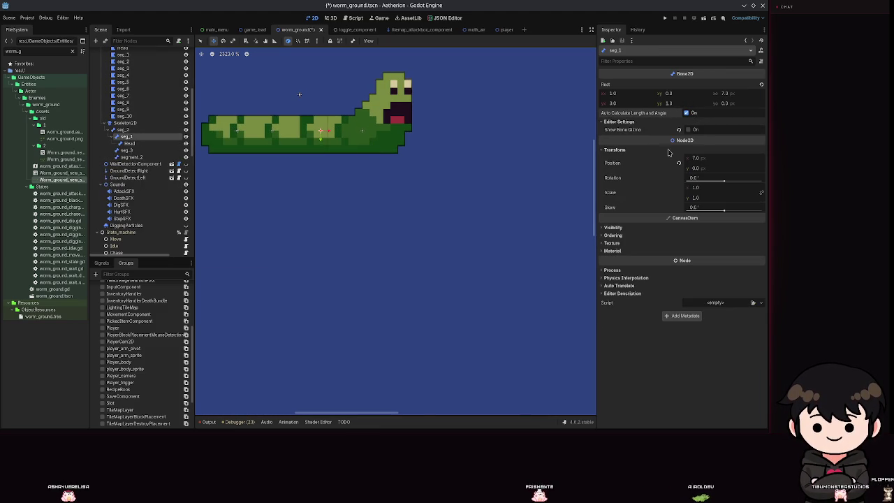
{"action": "left_click", "coordinate": [686, 113]}
{"action": "scroll", "coordinate": [310, 119], "scroll_direction": "up", "scroll_amount": 2}
{"action": "scroll", "coordinate": [321, 157], "scroll_direction": "down", "scroll_amount": 5}
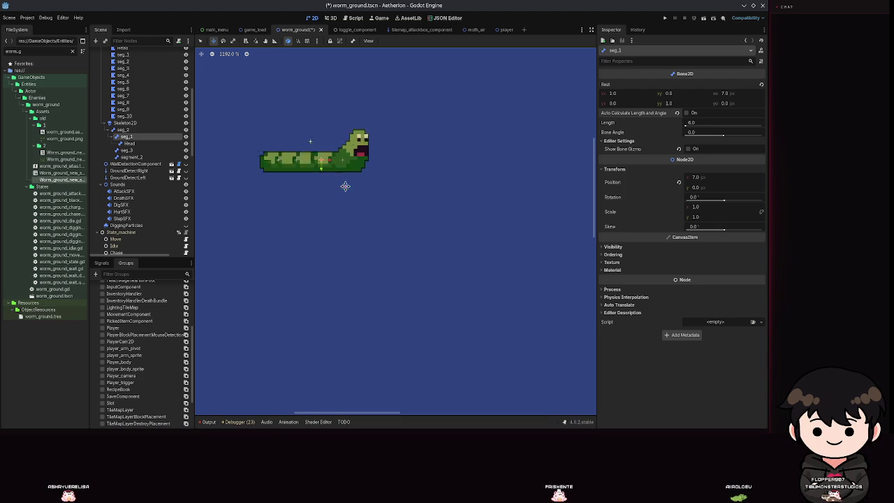
{"action": "left_click_drag", "start_coordinate": [327, 170], "coordinate": [394, 224]}
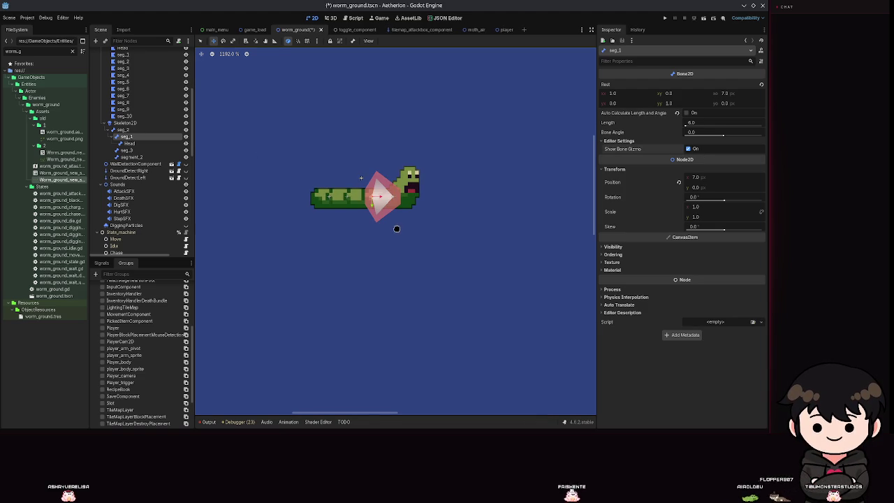
{"action": "scroll", "coordinate": [401, 227], "scroll_direction": "up", "scroll_amount": 3}
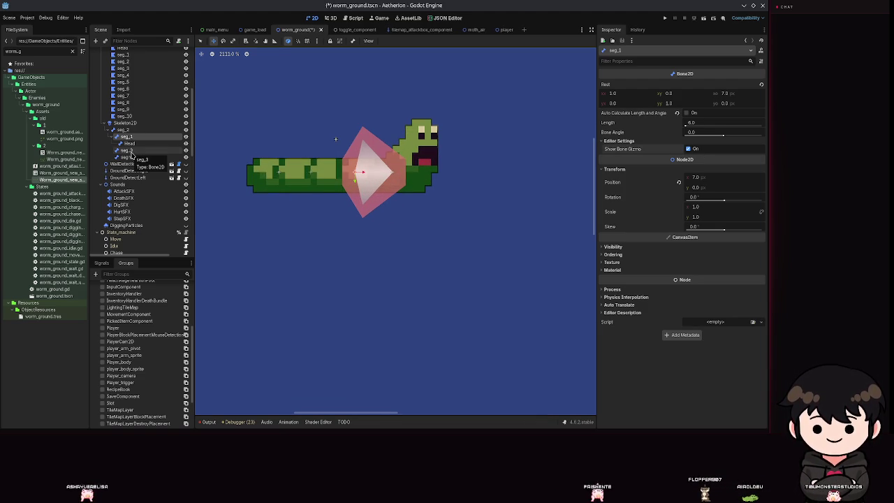
Save the scene and rename the seg_2 bone to seg_5
{"action": "left_click", "coordinate": [124, 129]}
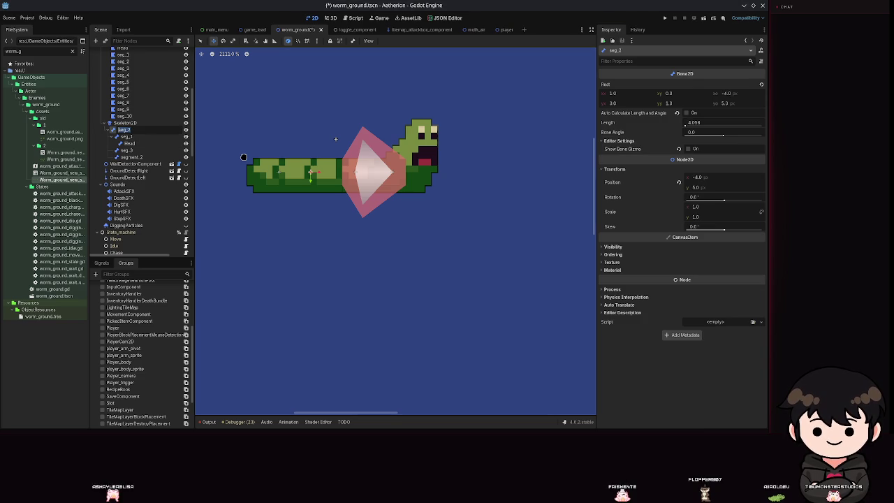
{"action": "key", "text": "ctrl+s"}
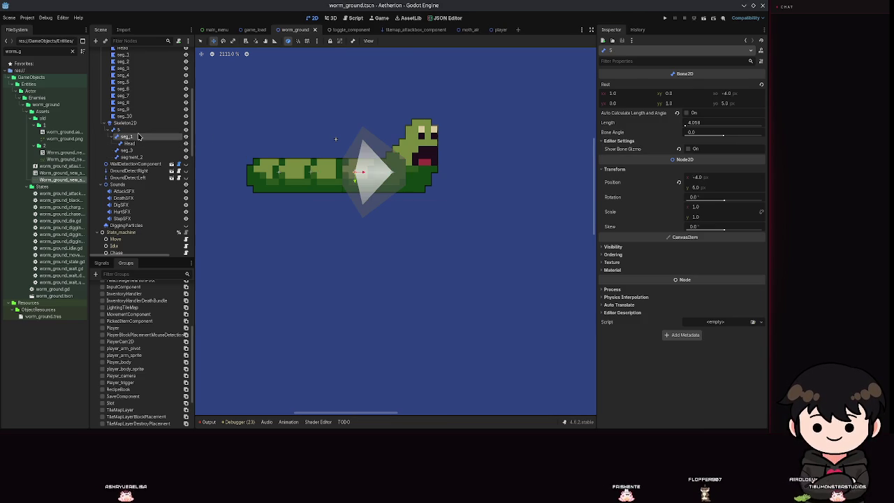
{"action": "left_click", "coordinate": [135, 131]}
{"action": "type", "text": "seg_1"}
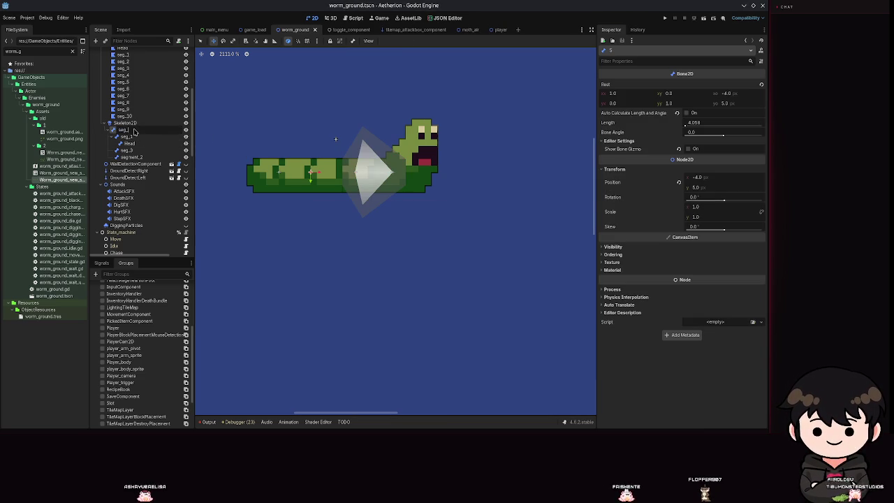
{"action": "key", "text": "Return"}
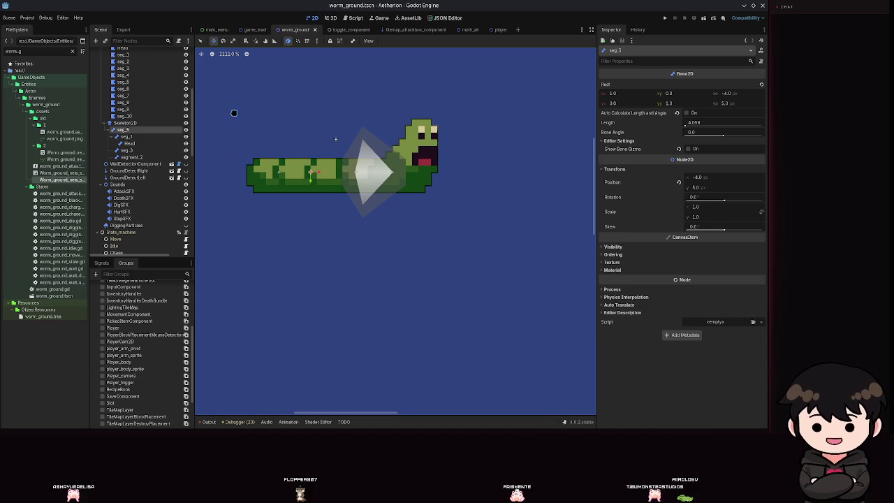
Drag the seg_5 bone left across the worm and save
{"action": "left_click", "coordinate": [122, 81]}
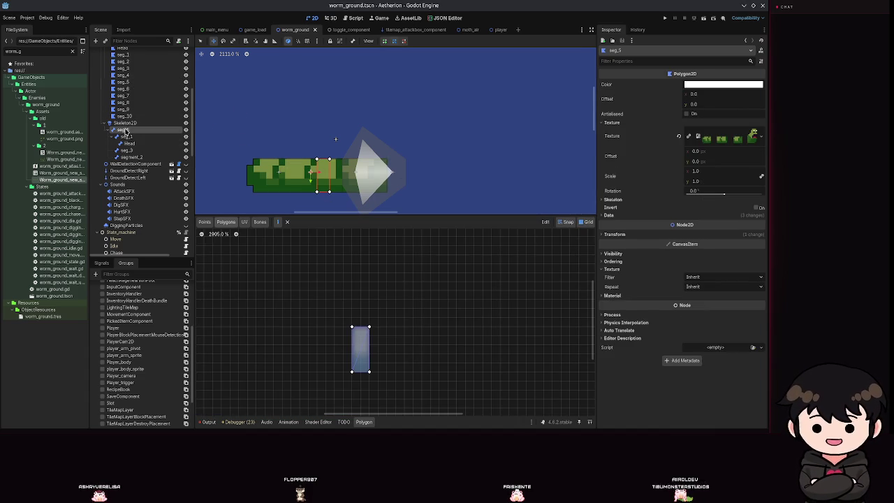
{"action": "left_click", "coordinate": [123, 129]}
{"action": "mouse_move", "coordinate": [392, 172]}
{"action": "left_mouse_down"}
{"action": "mouse_move", "coordinate": [335, 171]}
{"action": "mouse_move", "coordinate": [323, 181]}
{"action": "left_mouse_up"}
{"action": "key", "text": "ctrl+s"}
Reset the seg_5 bone's position to zero, move it below the worm body, and save
{"action": "left_click", "coordinate": [126, 136]}
{"action": "left_click", "coordinate": [123, 129]}
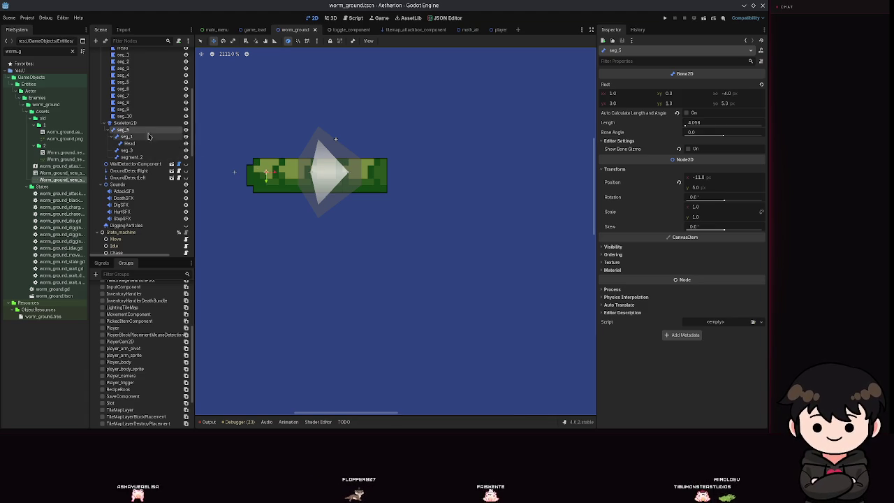
{"action": "mouse_move", "coordinate": [316, 173]}
{"action": "left_mouse_down"}
{"action": "mouse_move", "coordinate": [339, 177]}
{"action": "mouse_move", "coordinate": [327, 175]}
{"action": "left_mouse_up"}
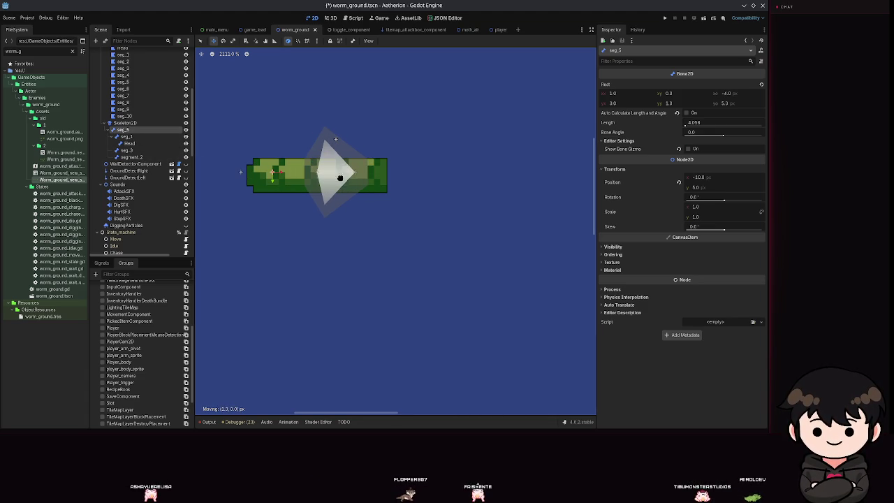
{"action": "left_click", "coordinate": [678, 182]}
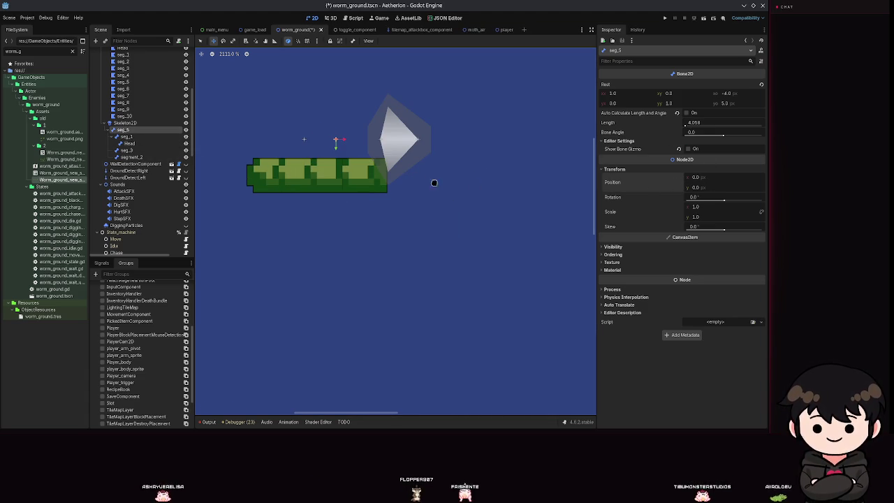
{"action": "mouse_move", "coordinate": [336, 139]}
{"action": "left_mouse_down"}
{"action": "mouse_move", "coordinate": [284, 168]}
{"action": "mouse_move", "coordinate": [329, 179]}
{"action": "left_mouse_up"}
{"action": "mouse_move", "coordinate": [382, 180]}
{"action": "left_mouse_down"}
{"action": "mouse_move", "coordinate": [423, 202]}
{"action": "mouse_move", "coordinate": [379, 236]}
{"action": "mouse_move", "coordinate": [323, 225]}
{"action": "left_mouse_up"}
{"action": "key", "text": "ctrl+s"}
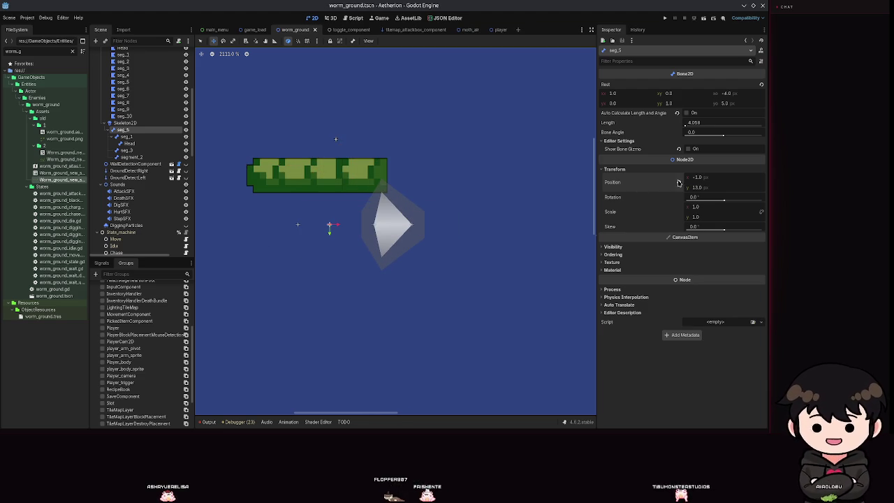
Move the seg_5 bone onto the worm body at (-3, 5) and save
{"action": "scroll", "coordinate": [302, 227], "scroll_direction": "up", "scroll_amount": 3}
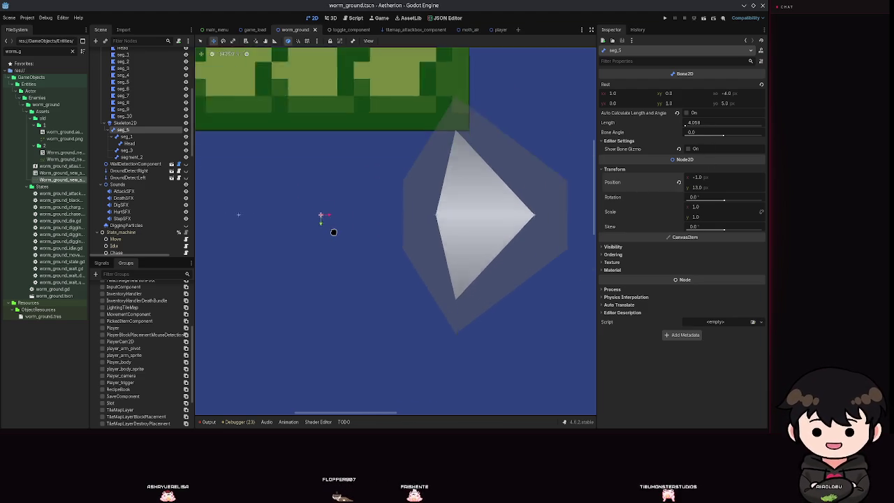
{"action": "scroll", "coordinate": [329, 227], "scroll_direction": "down", "scroll_amount": 2}
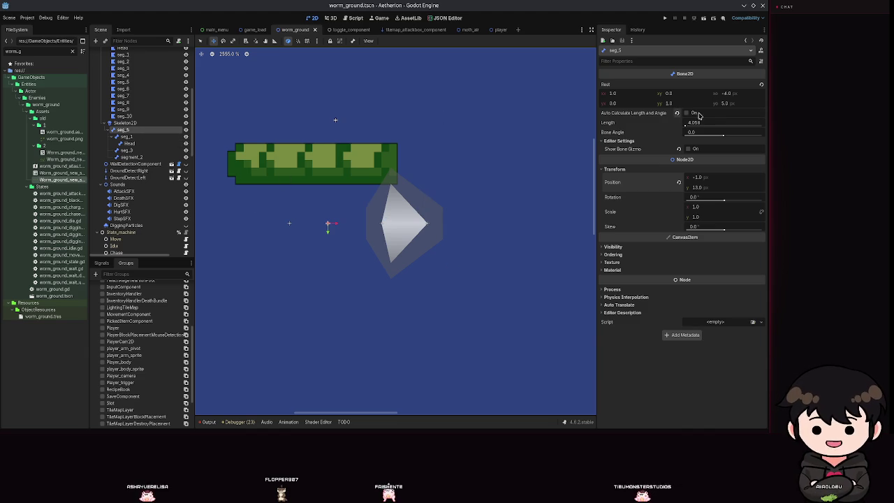
{"action": "left_click", "coordinate": [687, 150]}
{"action": "left_click", "coordinate": [687, 149]}
{"action": "mouse_move", "coordinate": [329, 223]}
{"action": "left_mouse_down"}
{"action": "mouse_move", "coordinate": [333, 229]}
{"action": "mouse_move", "coordinate": [295, 193]}
{"action": "mouse_move", "coordinate": [398, 235]}
{"action": "mouse_move", "coordinate": [354, 213]}
{"action": "mouse_move", "coordinate": [314, 160]}
{"action": "mouse_move", "coordinate": [313, 179]}
{"action": "mouse_move", "coordinate": [341, 231]}
{"action": "mouse_move", "coordinate": [328, 217]}
{"action": "left_mouse_up"}
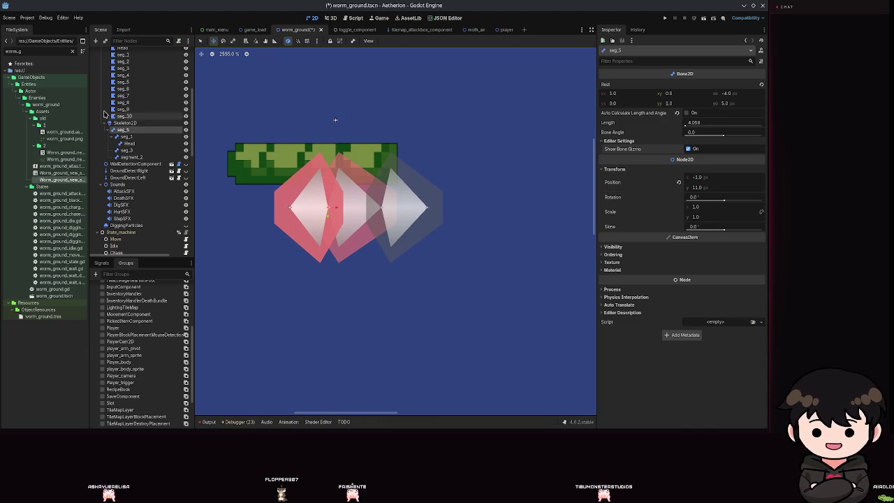
{"action": "left_click", "coordinate": [123, 82]}
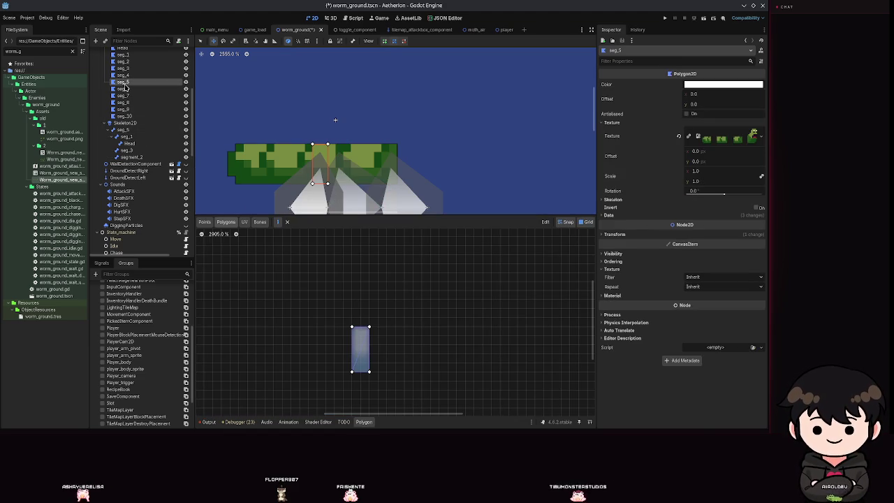
{"action": "scroll", "coordinate": [434, 163], "scroll_direction": "down", "scroll_amount": 2}
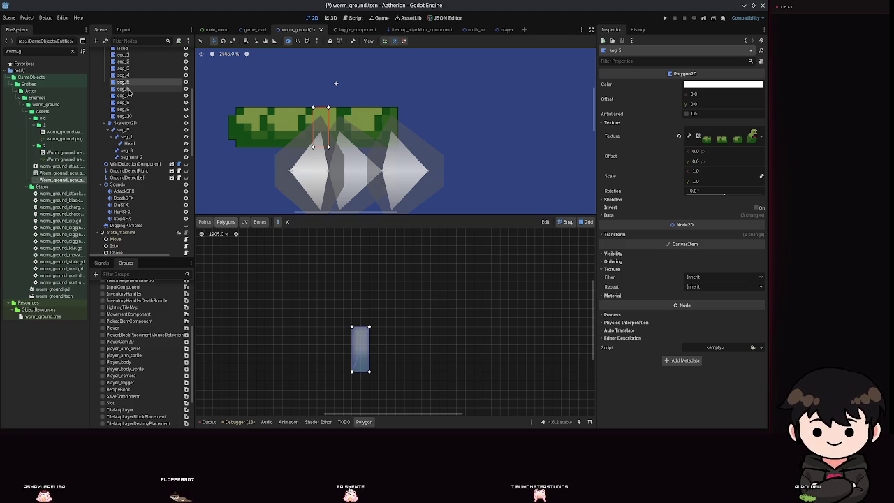
{"action": "left_click", "coordinate": [123, 130]}
{"action": "left_click", "coordinate": [688, 149]}
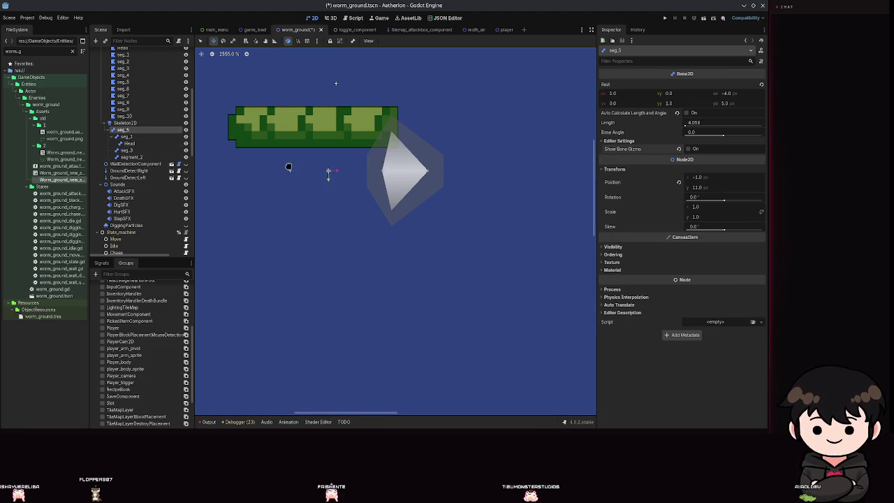
{"action": "left_click_drag", "start_coordinate": [340, 171], "coordinate": [324, 123]}
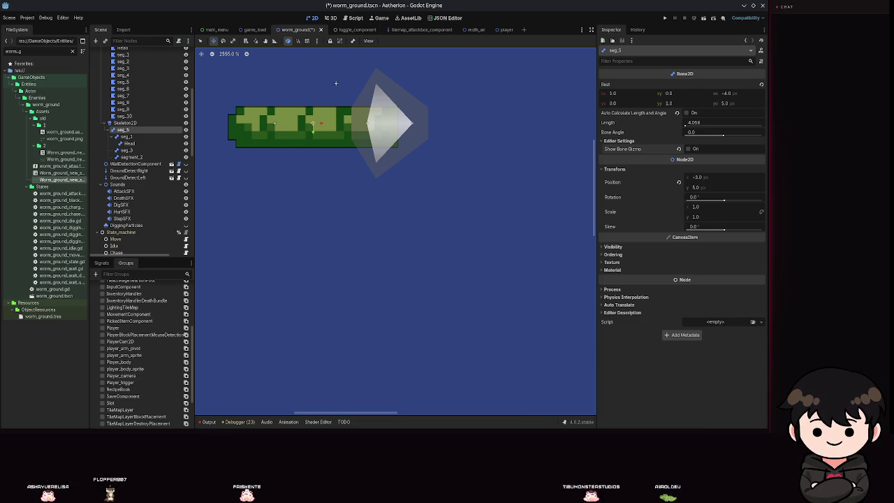
{"action": "left_click_drag", "start_coordinate": [417, 196], "coordinate": [441, 209]}
{"action": "key", "text": "ctrl+s"}
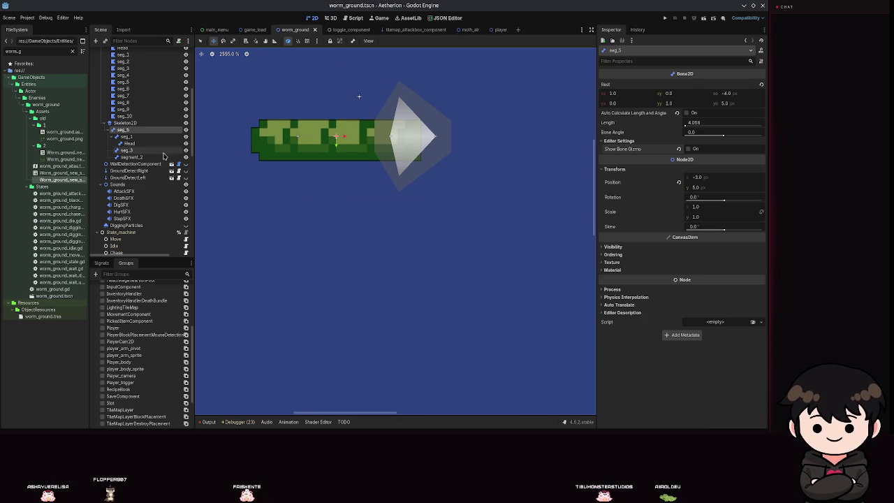
Delete the bones seg_1 through segment_2, leaving only seg_5 under Skeleton2D
{"action": "left_click", "coordinate": [127, 136]}
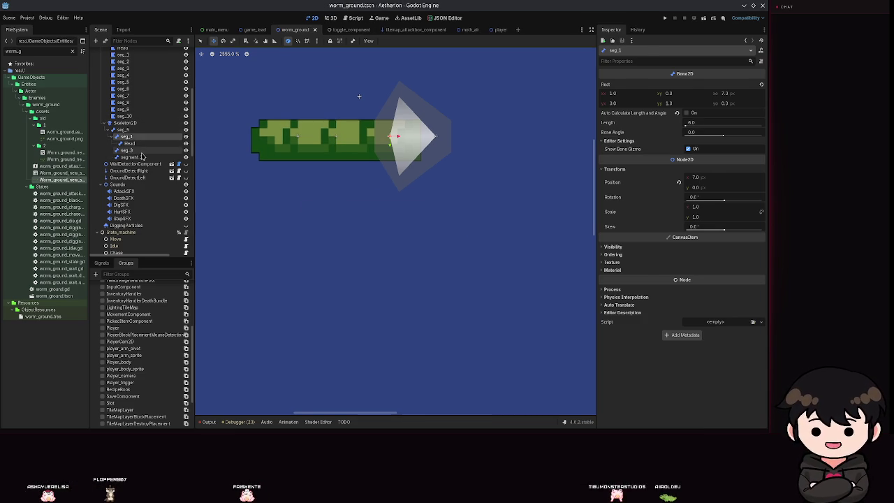
{"action": "left_click", "coordinate": [142, 157], "text": "shift"}
{"action": "left_click", "coordinate": [141, 159]}
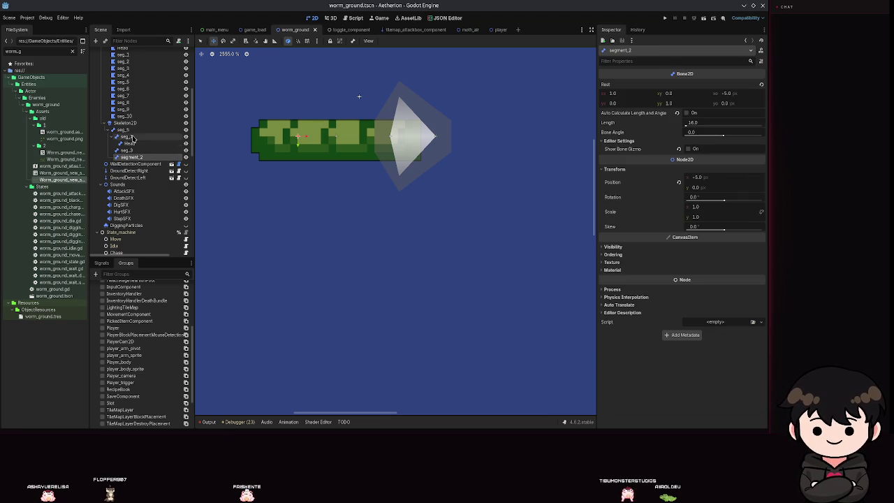
{"action": "left_click", "coordinate": [133, 138], "text": "shift"}
{"action": "key", "text": "Delete"}
{"action": "key", "text": "Return"}
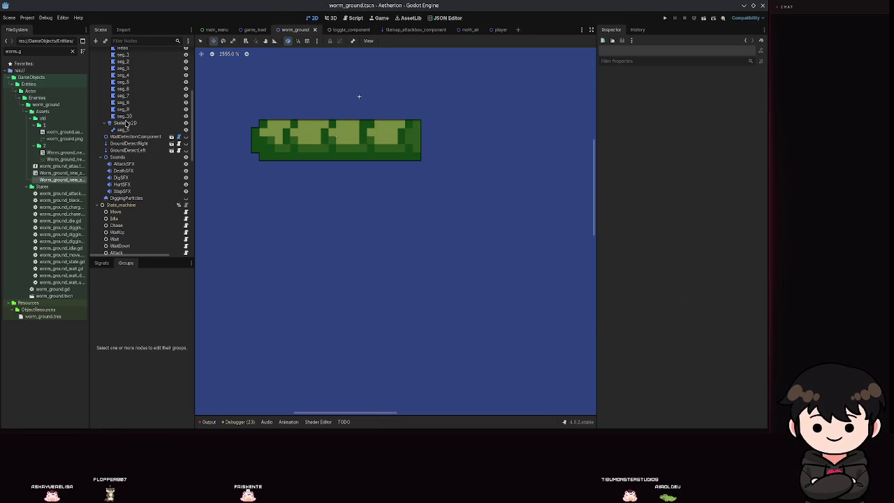
Rename the seg_5 bone to main and save the scene
{"action": "left_click", "coordinate": [123, 129]}
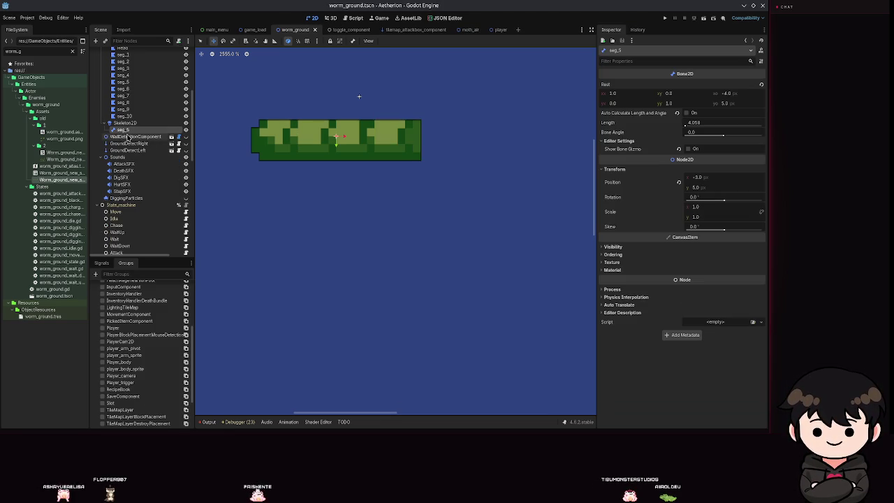
{"action": "left_click", "coordinate": [123, 129]}
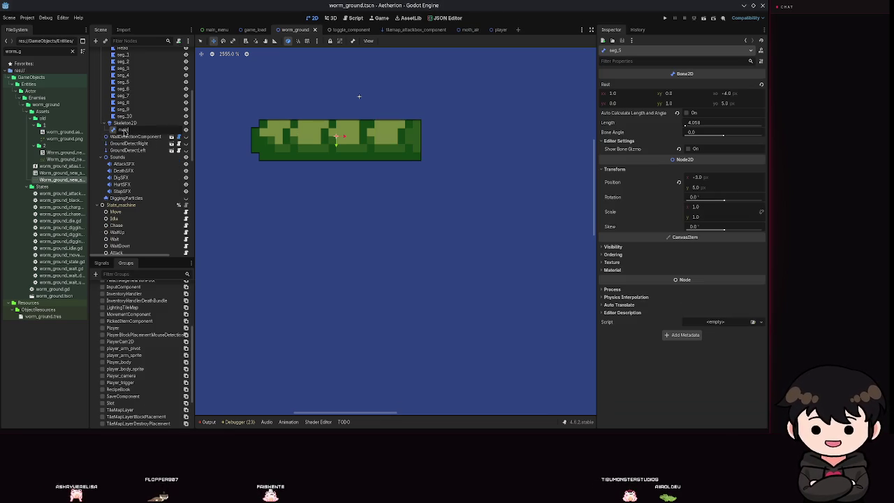
{"action": "key", "text": "Return"}
{"action": "key", "text": "ctrl+s"}
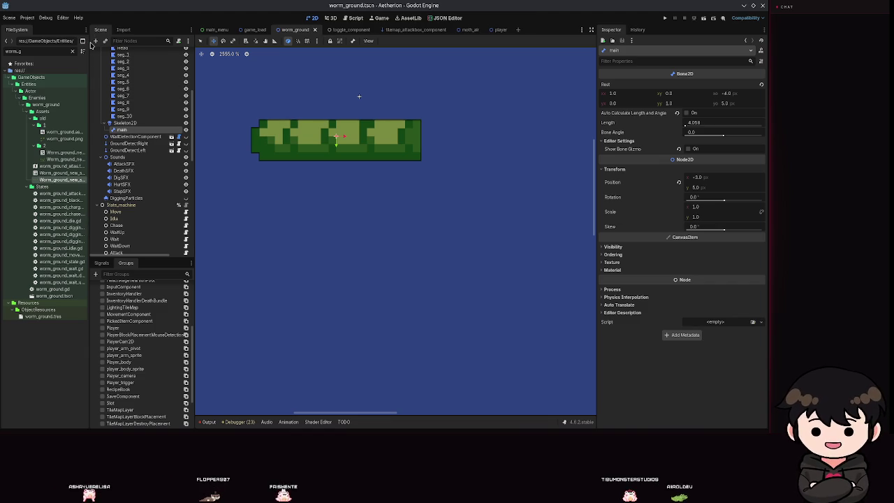
Add a new Polygon2D node and a Bone2D child under main
{"action": "left_click", "coordinate": [95, 41]}
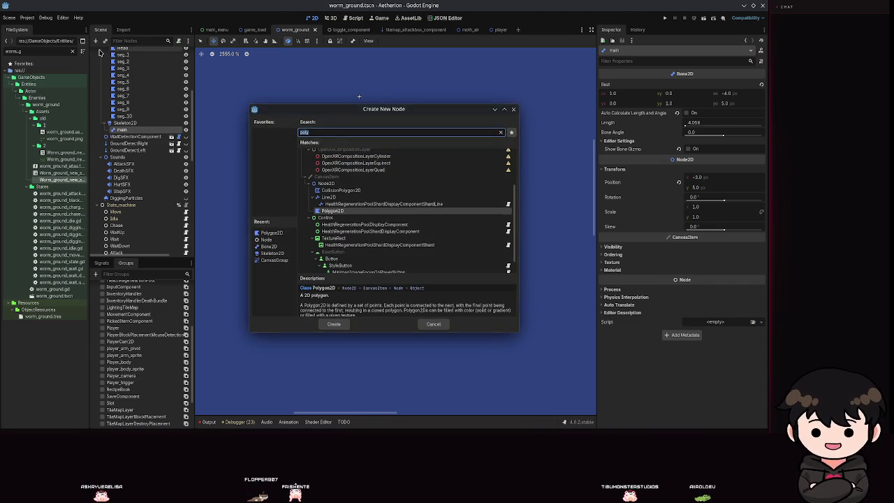
{"action": "key", "text": "Return"}
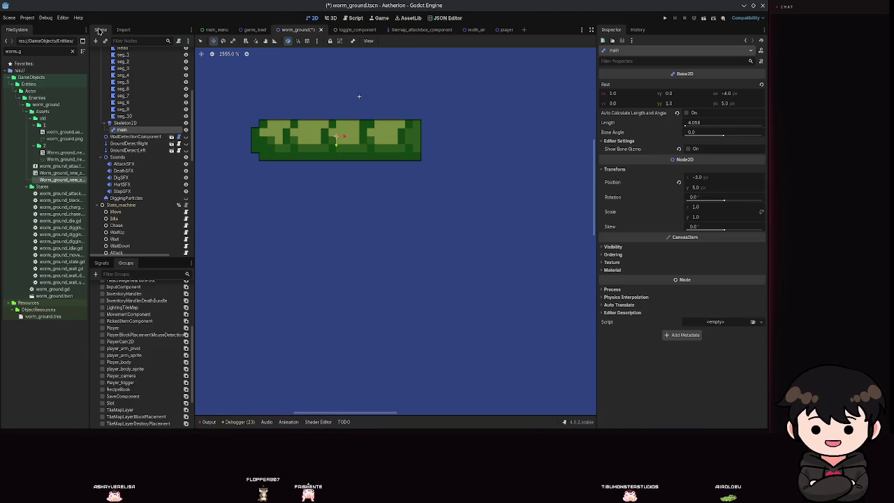
{"action": "left_click", "coordinate": [96, 40]}
{"action": "type", "text": "bone"}
{"action": "key", "text": "Return"}
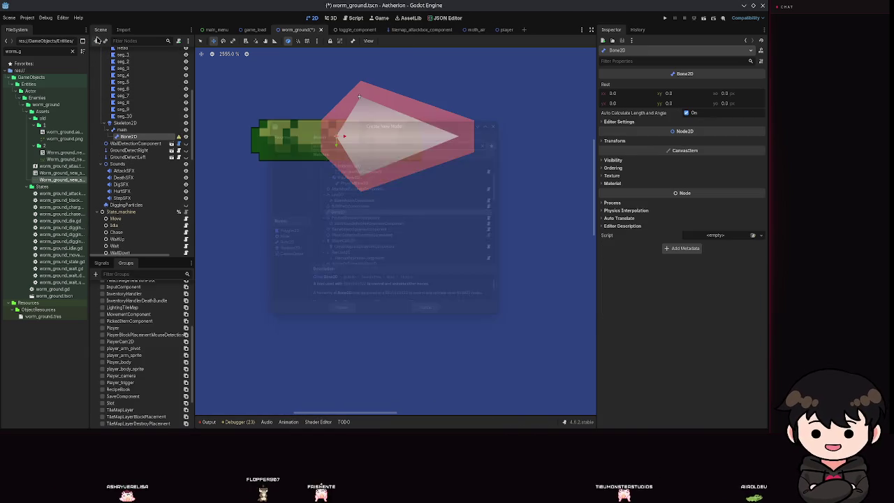
{"action": "key", "text": "F2"}
{"action": "type", "text": "seg"}
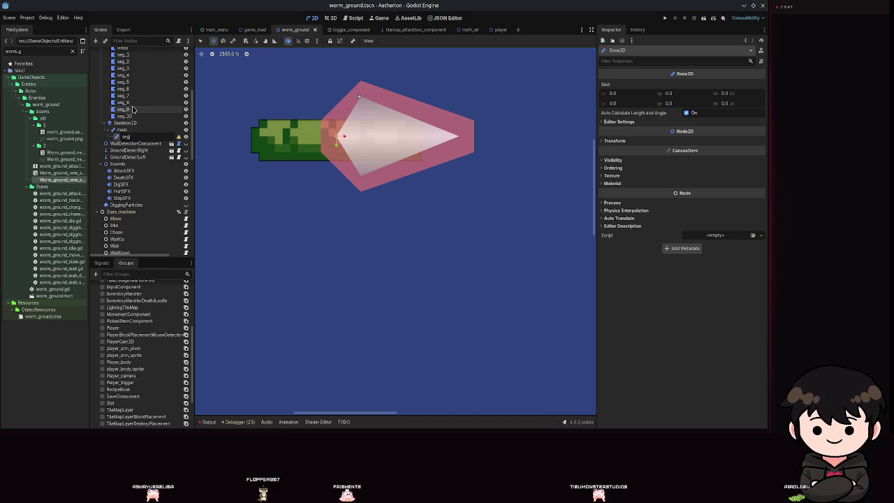
{"action": "type", "text": "_"}
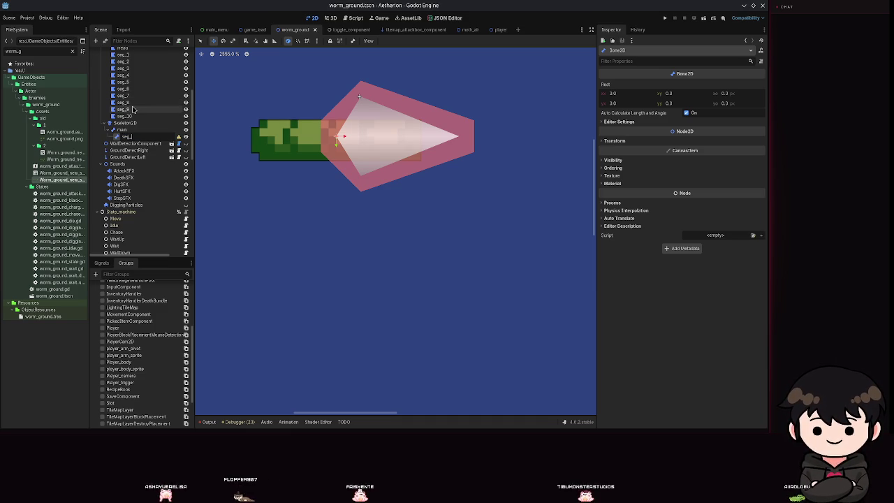
{"action": "key", "text": "Escape"}
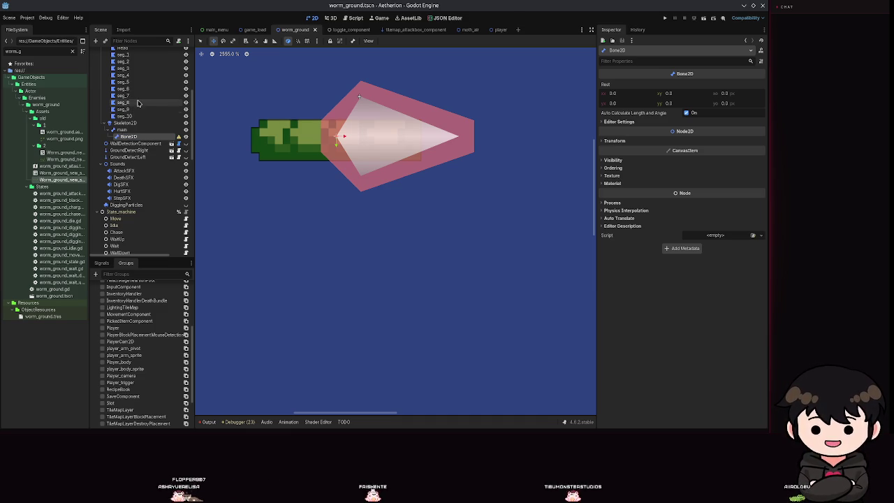
Rename the root bone to segment_5 and save the worm scene
{"action": "left_click", "coordinate": [125, 131]}
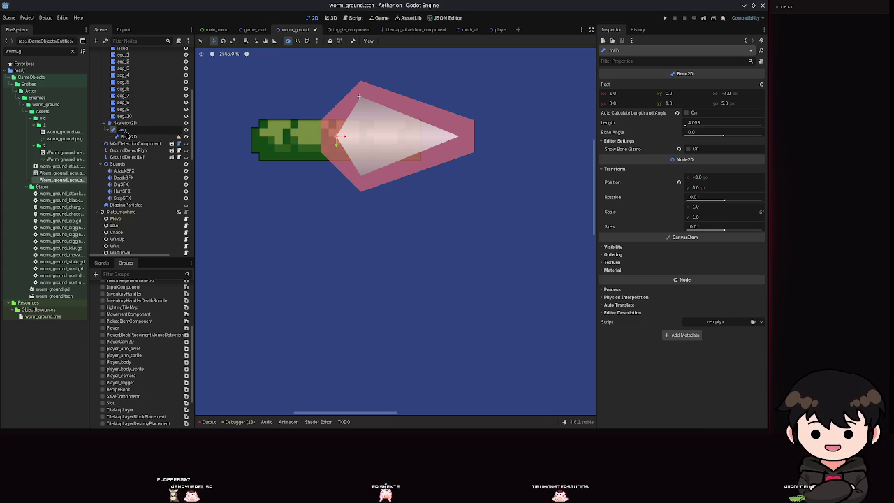
{"action": "type", "text": "ment_5"}
{"action": "key", "text": "Return"}
{"action": "key", "text": "ctrl+s"}
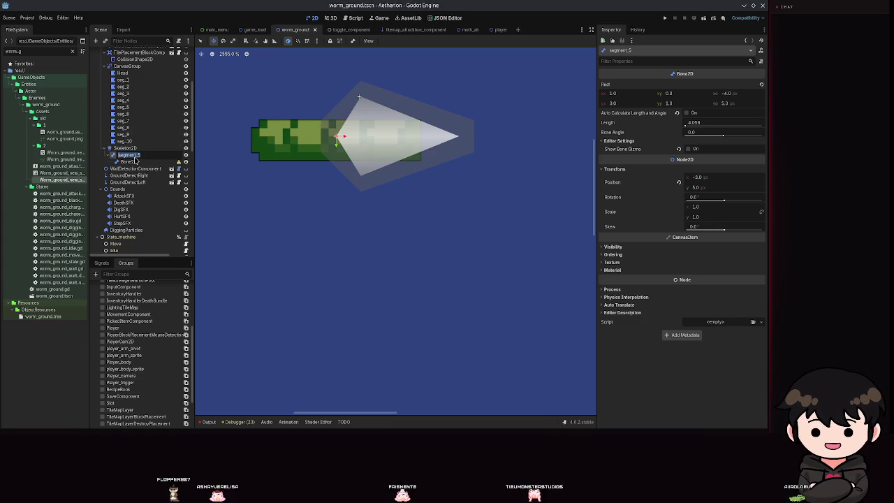
{"action": "left_click", "coordinate": [139, 162]}
{"action": "type", "text": "seg_4"}
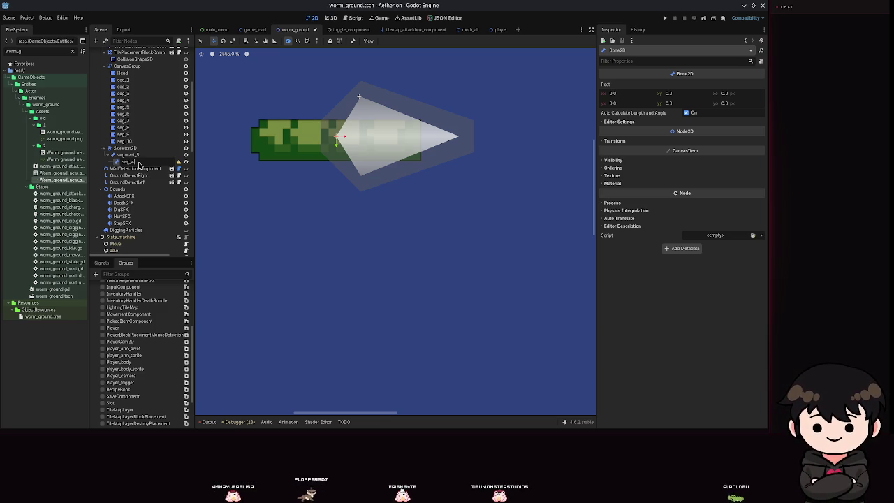
Name the child bone seg_4, hide its bone gizmo, and save the scene
{"action": "key", "text": "Return"}
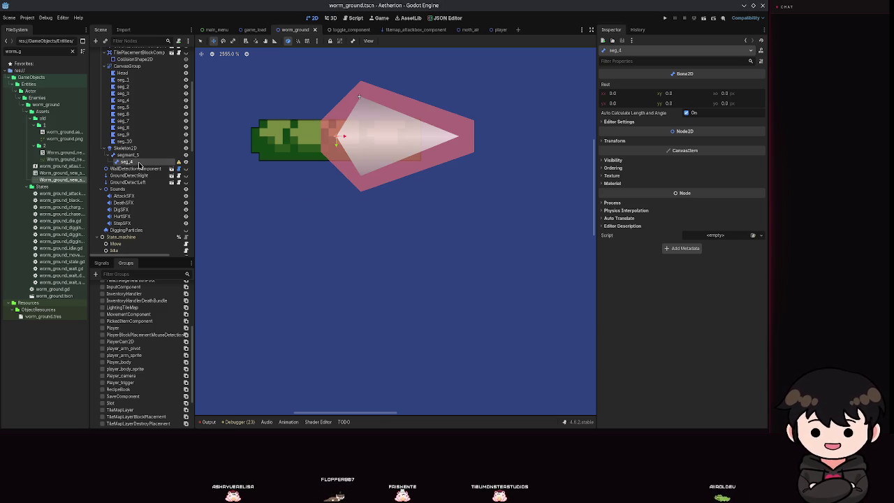
{"action": "left_click", "coordinate": [126, 100]}
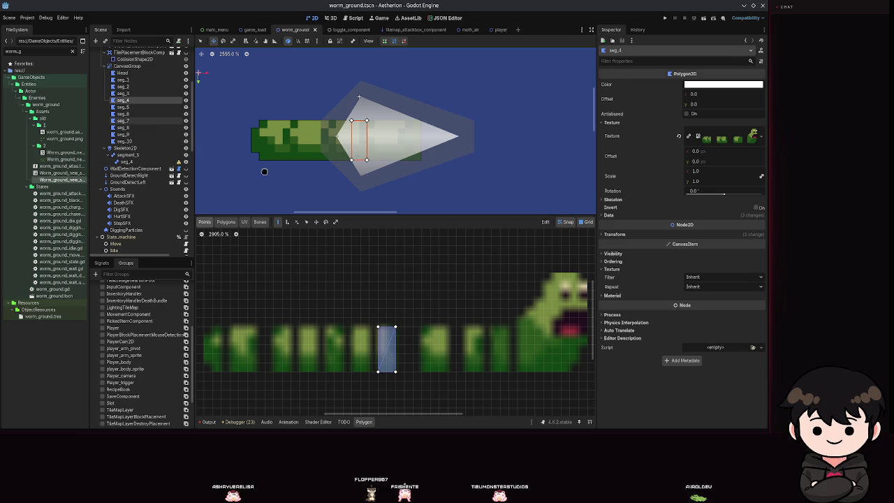
{"action": "left_click", "coordinate": [132, 162]}
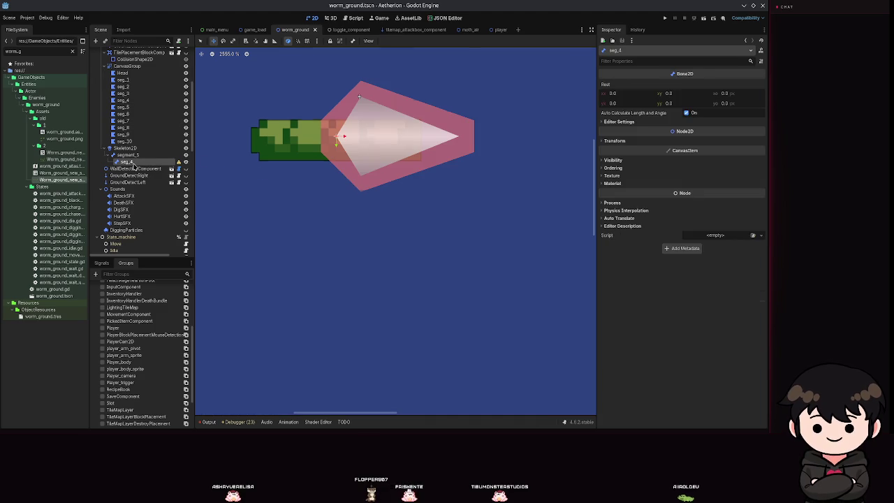
{"action": "left_click", "coordinate": [617, 122]}
{"action": "left_click", "coordinate": [688, 130]}
{"action": "left_click_drag", "start_coordinate": [347, 139], "coordinate": [348, 140]}
{"action": "left_click", "coordinate": [124, 100]}
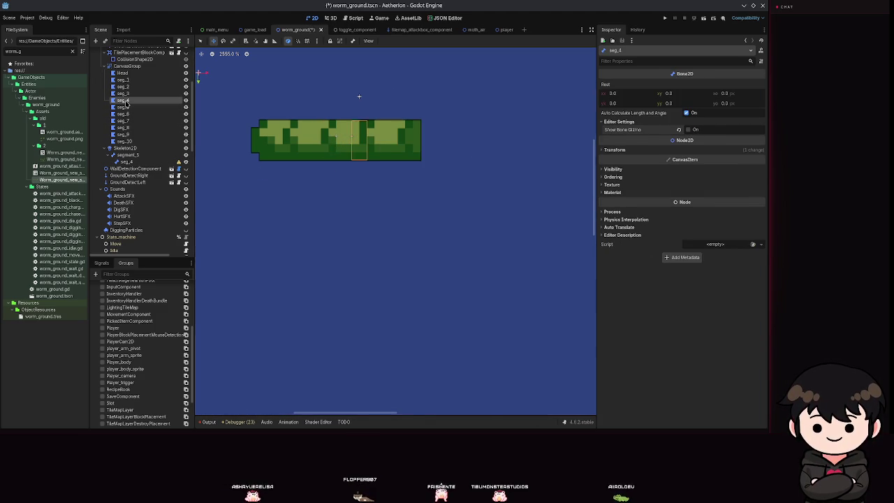
{"action": "left_click", "coordinate": [126, 161]}
{"action": "key", "text": "ctrl+s"}
Add a Bone2D named seg_3 under segment_5 and reparent it beneath seg_4
{"action": "left_click", "coordinate": [128, 154]}
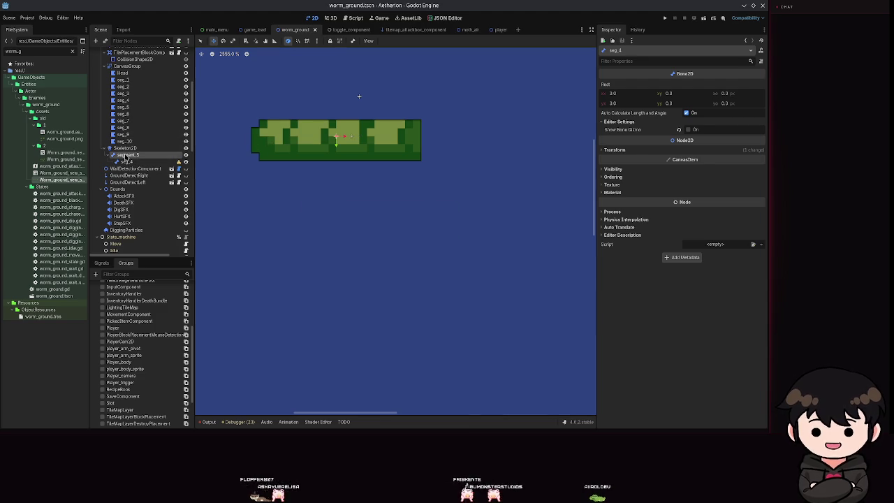
{"action": "key", "text": "ctrl+a"}
{"action": "type", "text": "bone"}
{"action": "key", "text": "Return"}
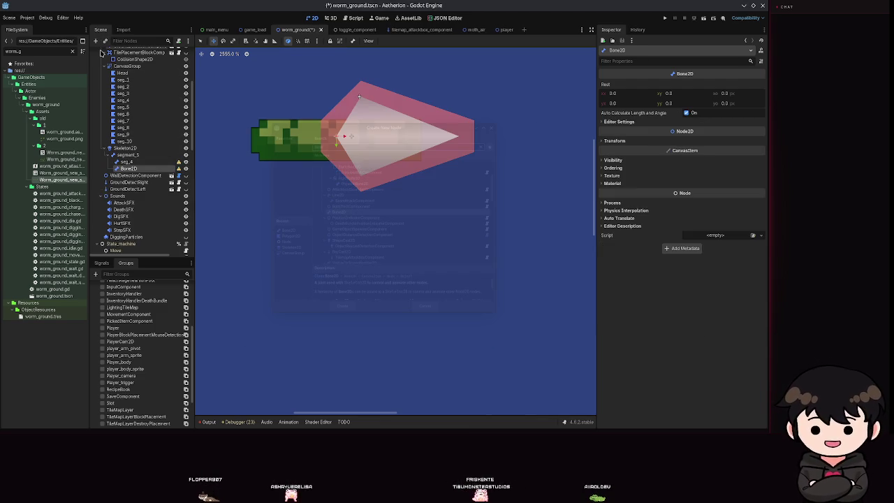
{"action": "key", "text": "F2"}
{"action": "type", "text": "seg_3"}
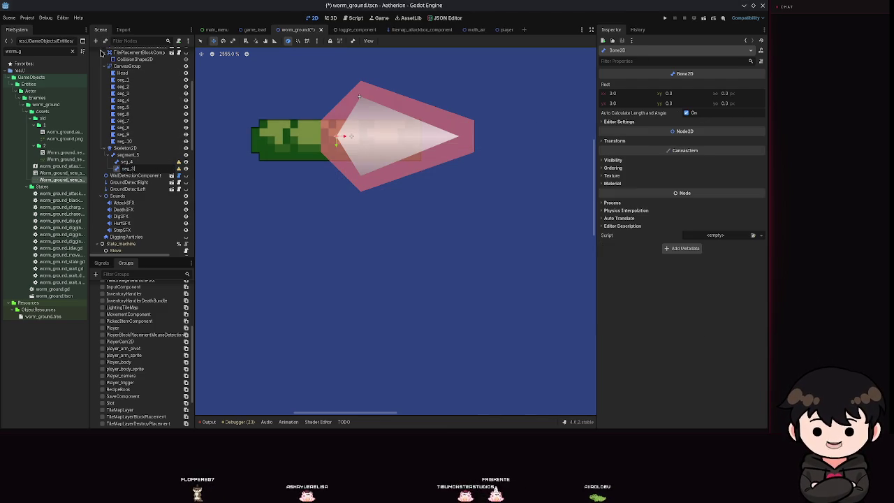
{"action": "key", "text": "Return"}
{"action": "key", "text": "ctrl+s"}
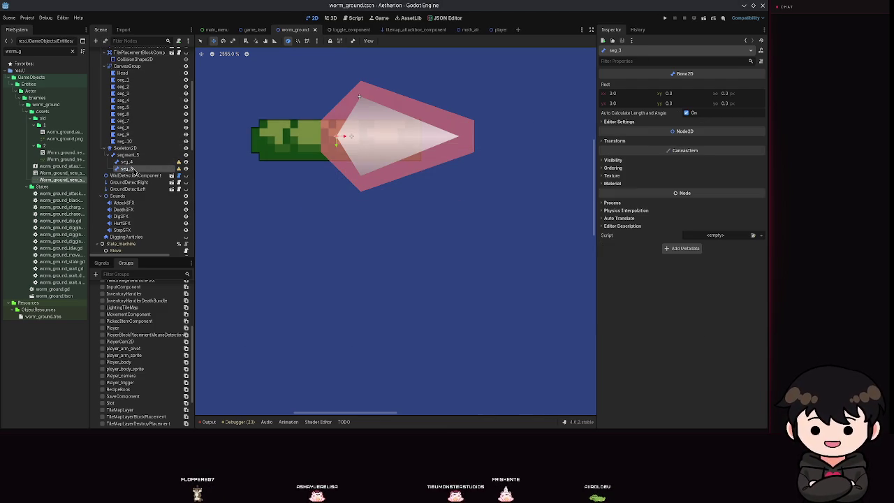
{"action": "left_click_drag", "start_coordinate": [130, 162], "coordinate": [129, 163]}
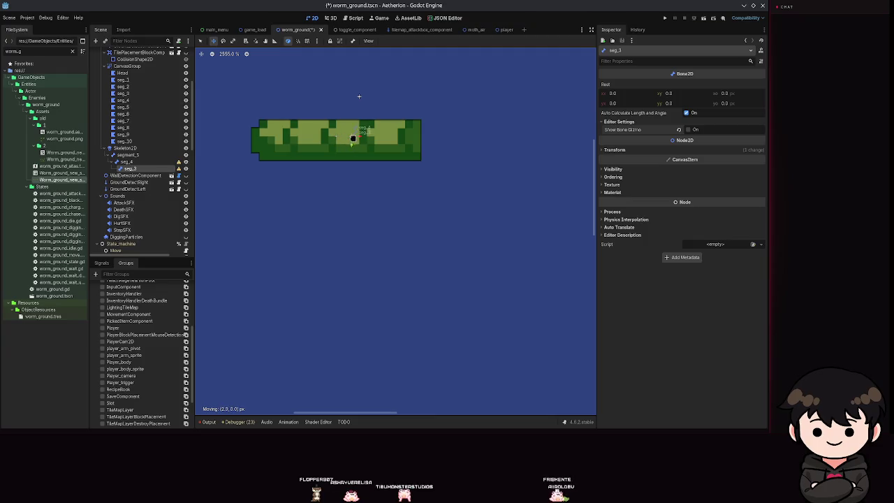
{"action": "left_click", "coordinate": [123, 93]}
{"action": "left_click", "coordinate": [124, 100]}
{"action": "key", "text": "ctrl+s"}
Add a child Bone2D seg_2 under seg_3 with its bone gizmo hidden
{"action": "left_click", "coordinate": [132, 169]}
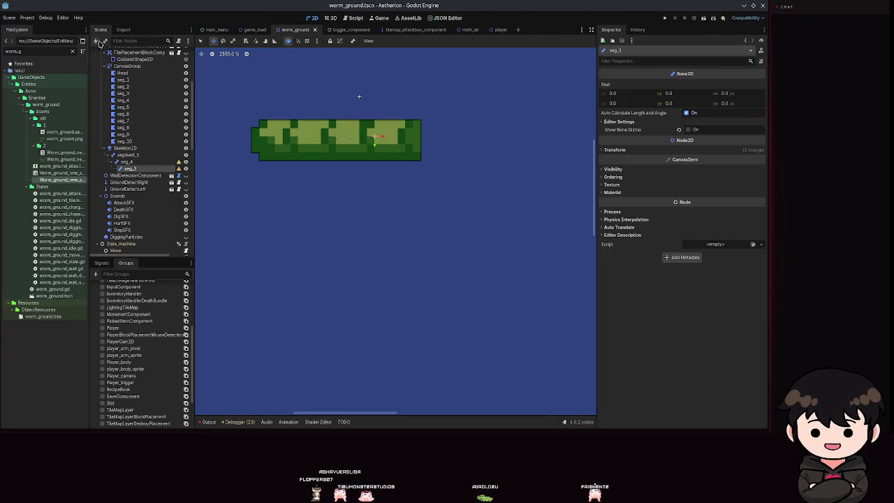
{"action": "left_click", "coordinate": [96, 41]}
{"action": "type", "text": "seg"}
{"action": "key", "text": "BackSpace"}
{"action": "key", "text": "BackSpace"}
{"action": "key", "text": "BackSpace"}
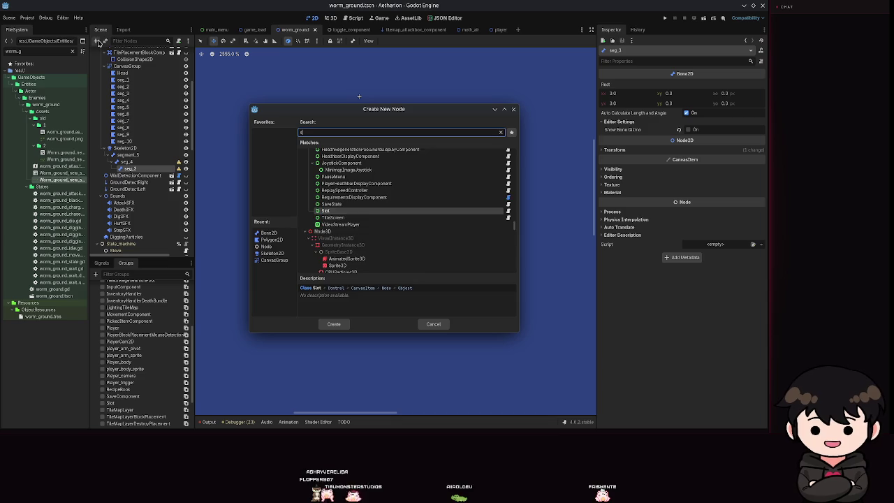
{"action": "type", "text": "bone"}
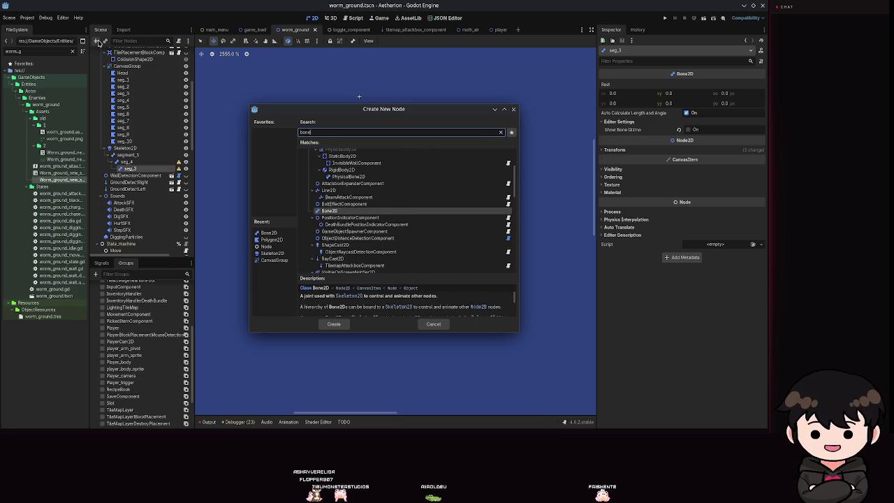
{"action": "key", "text": "Return"}
{"action": "key", "text": "F2"}
{"action": "key", "text": "Return"}
{"action": "left_click", "coordinate": [618, 122]}
{"action": "left_click", "coordinate": [688, 131]}
{"action": "key", "text": "ctrl+s"}
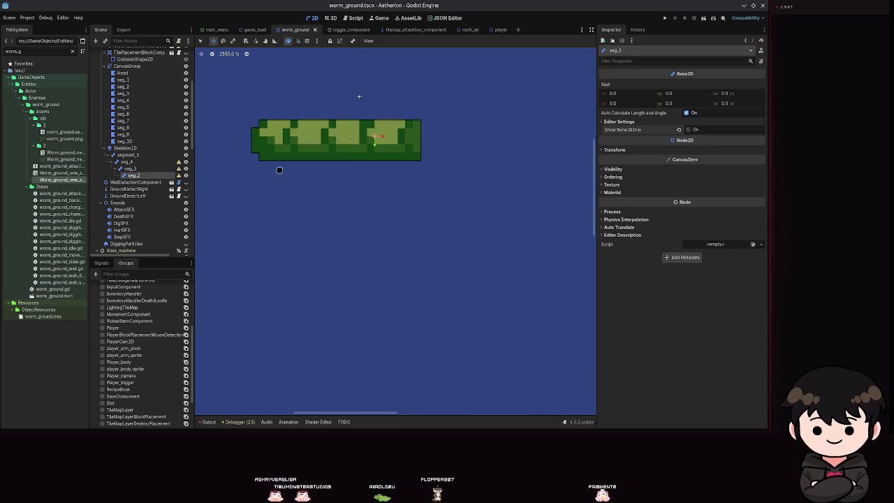
Paint seg_2's bone weight onto the lower-left of the Head polygon and save
{"action": "left_click", "coordinate": [121, 87]}
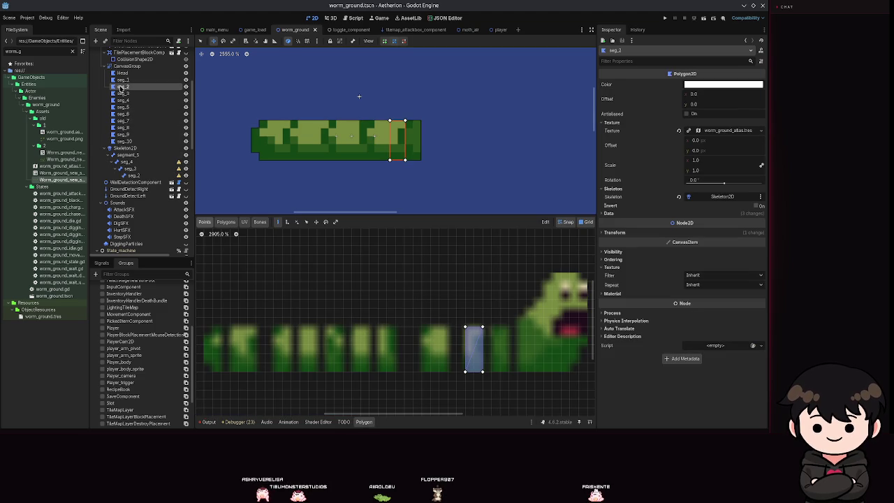
{"action": "left_click", "coordinate": [134, 175]}
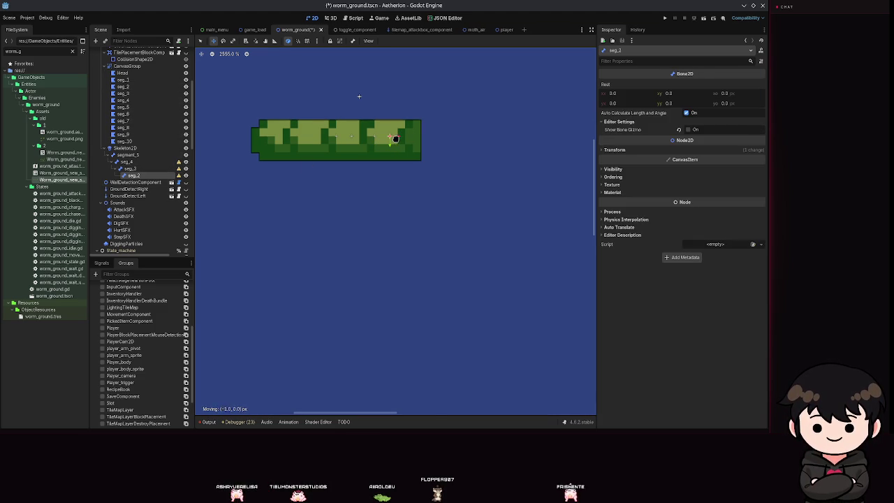
{"action": "scroll", "coordinate": [478, 175], "scroll_direction": "down", "scroll_amount": 5}
{"action": "left_click_drag", "start_coordinate": [477, 176], "coordinate": [439, 192]}
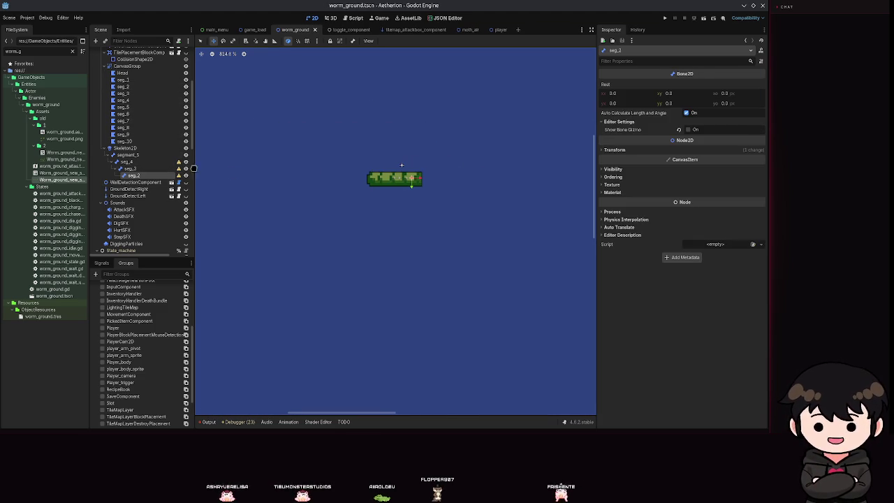
{"action": "left_click", "coordinate": [122, 73]}
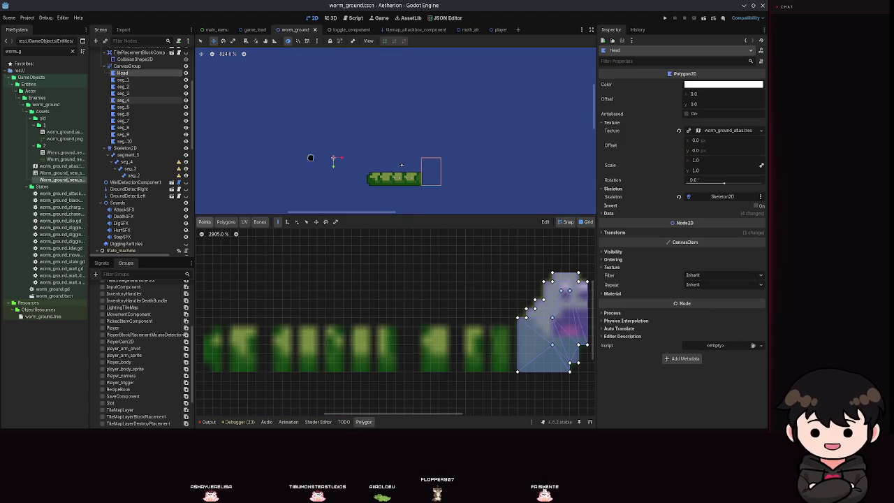
{"action": "scroll", "coordinate": [416, 286], "scroll_direction": "down", "scroll_amount": 3}
{"action": "scroll", "coordinate": [501, 328], "scroll_direction": "up", "scroll_amount": 3}
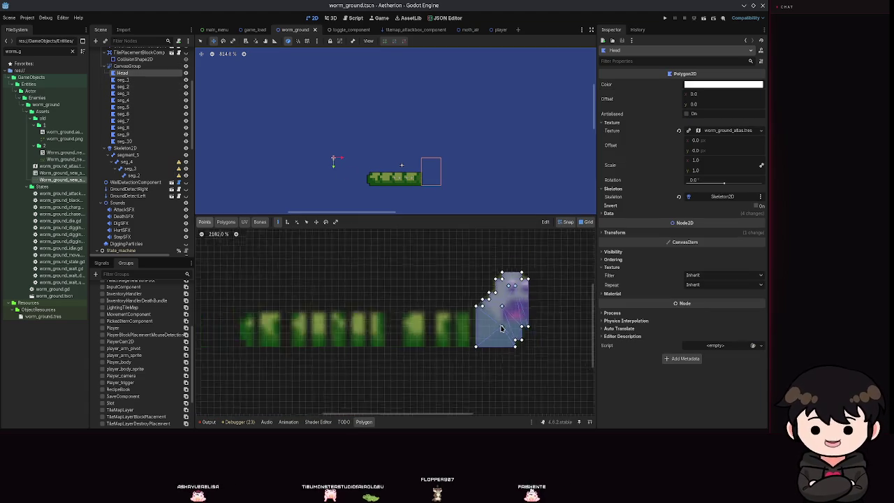
{"action": "left_click", "coordinate": [258, 222]}
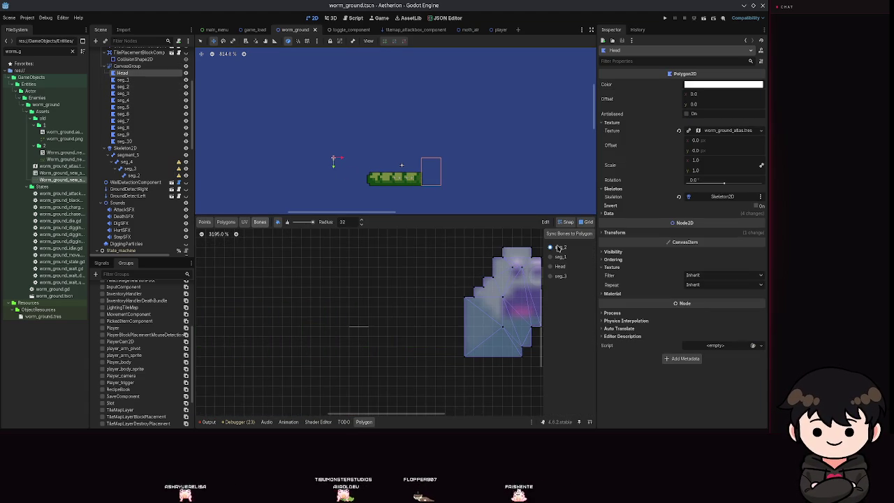
{"action": "scroll", "coordinate": [512, 309], "scroll_direction": "down", "scroll_amount": 3}
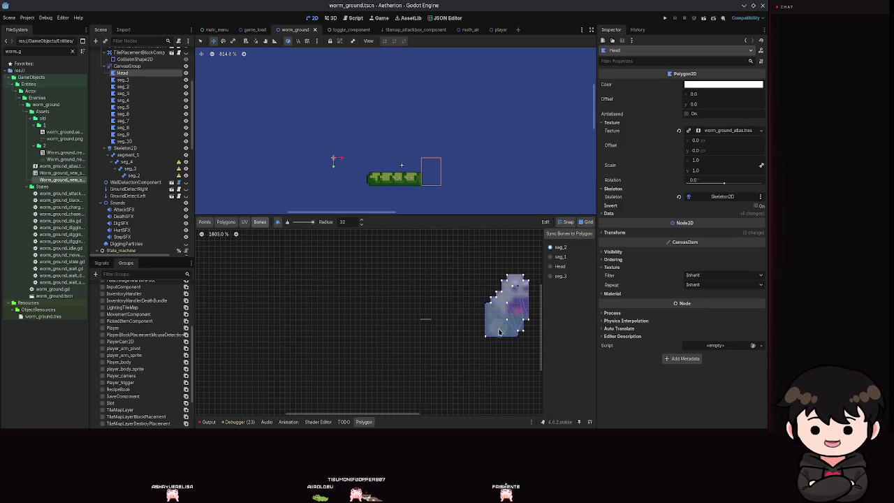
{"action": "left_click", "coordinate": [487, 328]}
{"action": "key", "text": "ctrl+s"}
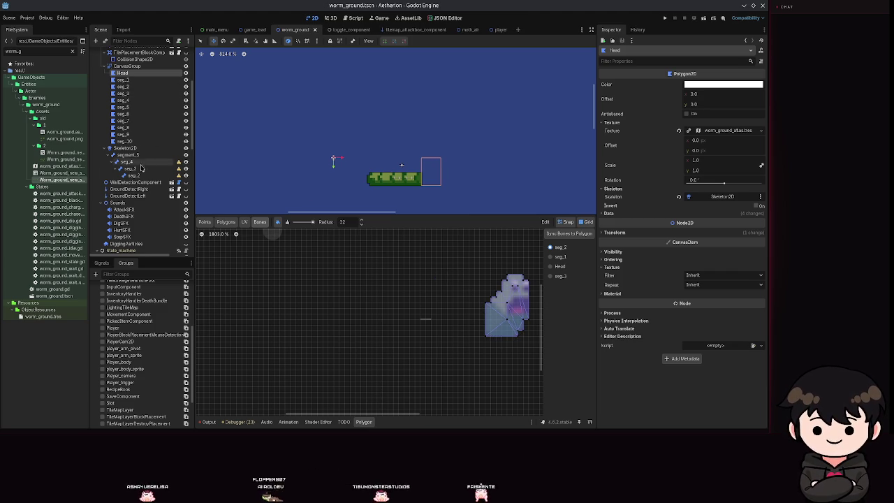
Add a Bone2D named seg_1 as a child of seg_2
{"action": "left_click", "coordinate": [133, 174]}
{"action": "scroll", "coordinate": [428, 213], "scroll_direction": "up", "scroll_amount": 4}
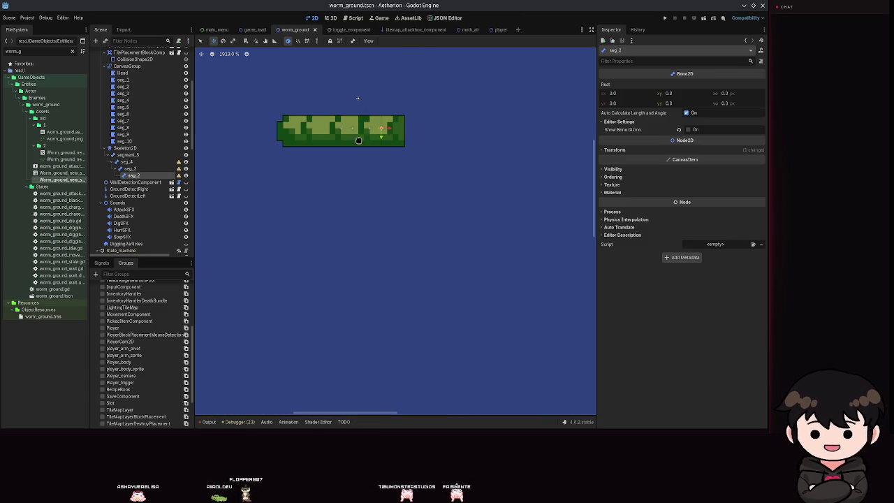
{"action": "scroll", "coordinate": [389, 135], "scroll_direction": "up", "scroll_amount": 3}
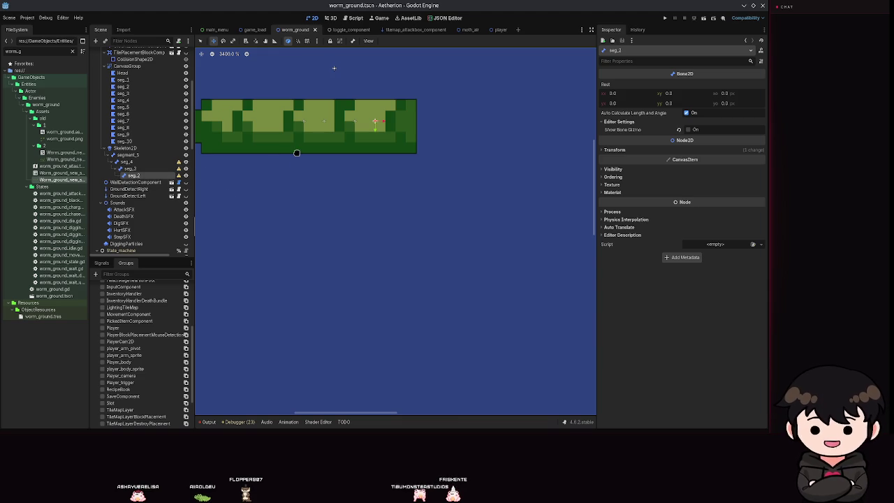
{"action": "left_click", "coordinate": [125, 85]}
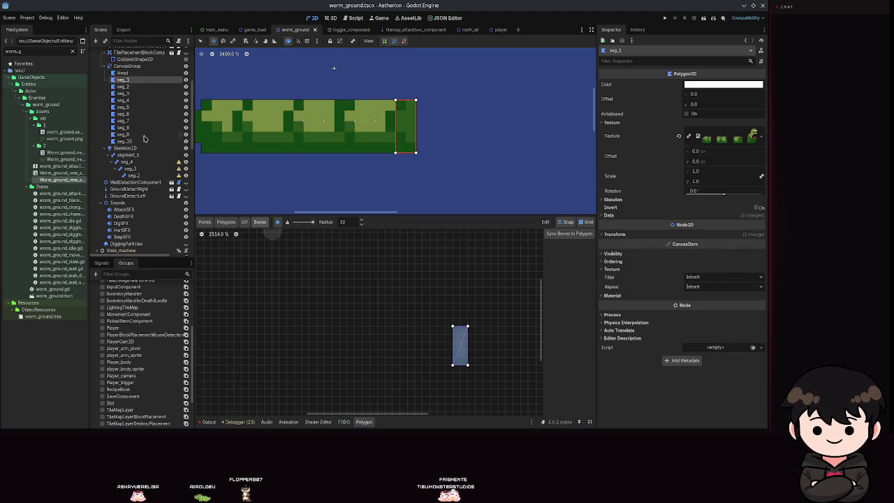
{"action": "left_click", "coordinate": [131, 175]}
{"action": "left_click", "coordinate": [96, 40]}
{"action": "key", "text": "Return"}
{"action": "type", "text": "seg_"}
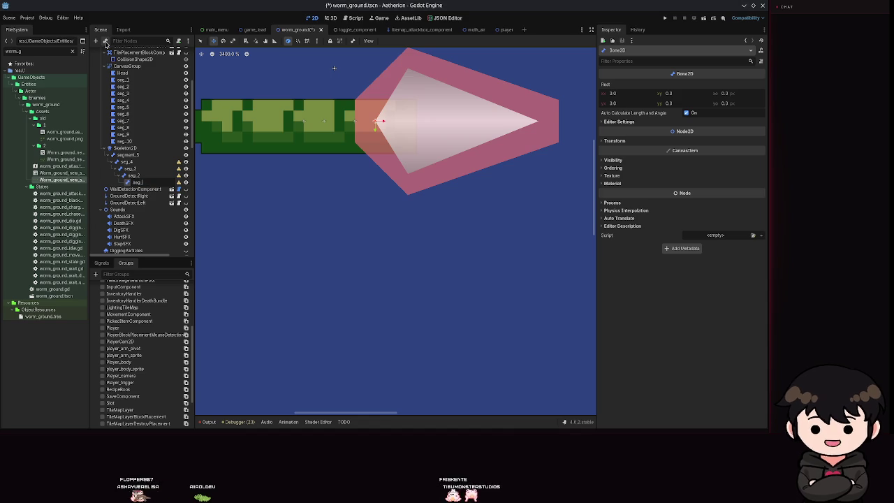
{"action": "type", "text": "1"}
{"action": "key", "text": "Return"}
{"action": "key", "text": "ctrl+s"}
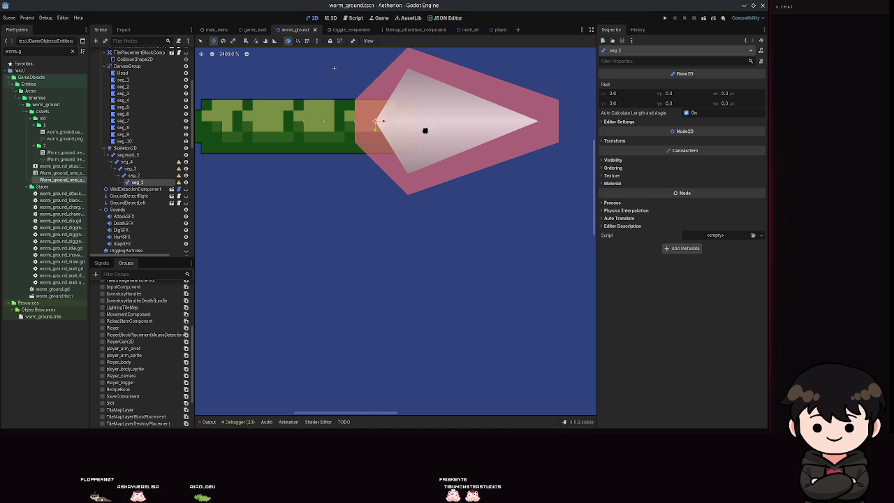
Hide seg_1's bone gizmo, save, and reselect seg_4 in the skeleton
{"action": "left_click", "coordinate": [637, 123]}
{"action": "left_click", "coordinate": [677, 130]}
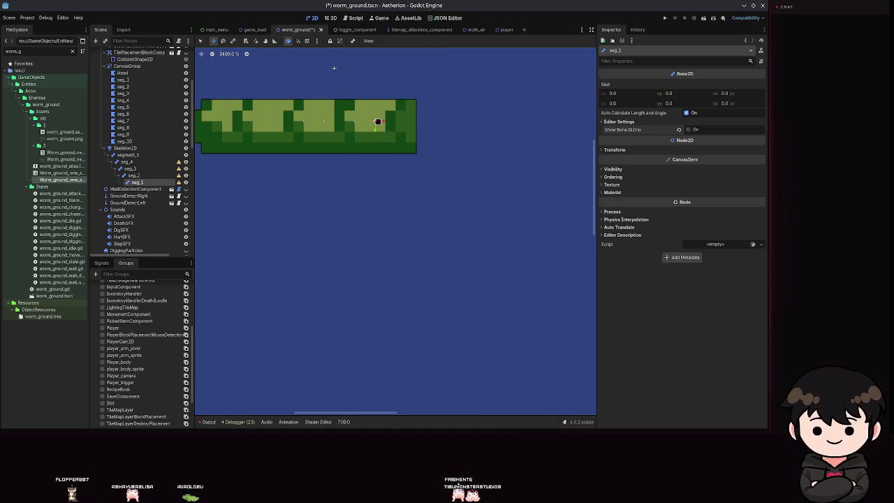
{"action": "key", "text": "ctrl+s"}
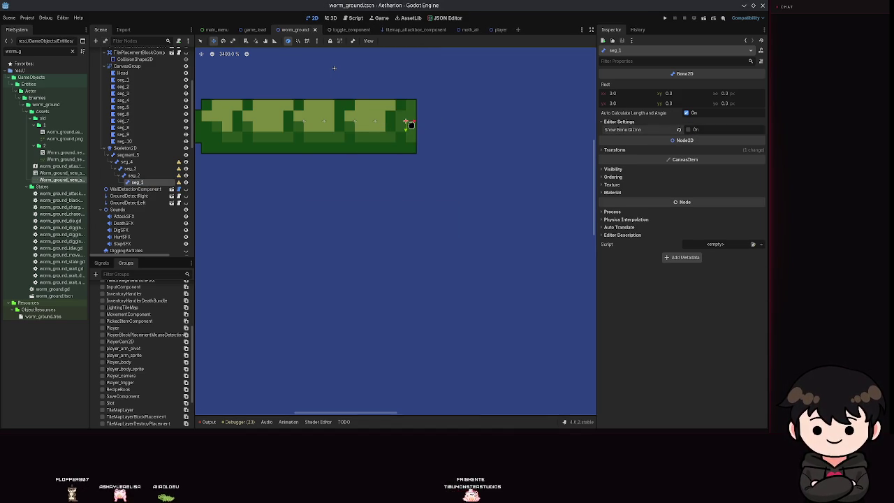
{"action": "scroll", "coordinate": [377, 183], "scroll_direction": "down", "scroll_amount": 2}
{"action": "left_click", "coordinate": [126, 161]}
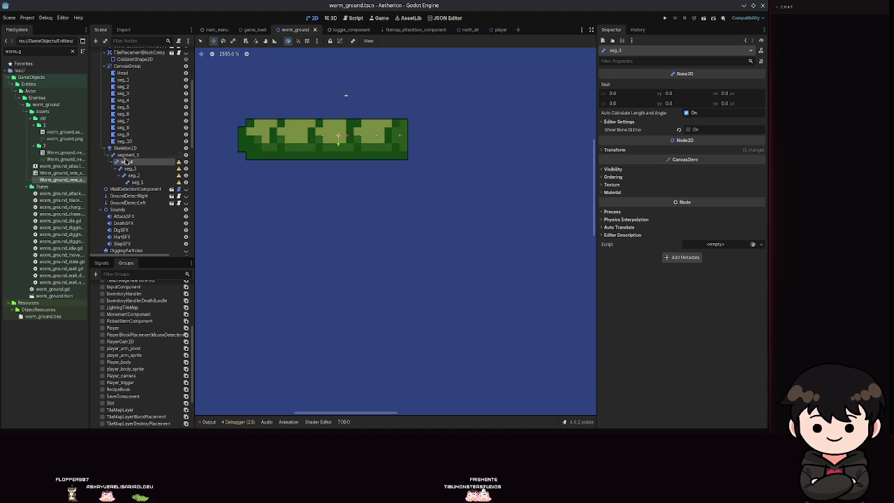
Add a new Bone2D under segment_5 and name it seg_6
{"action": "left_click", "coordinate": [125, 154]}
{"action": "left_click", "coordinate": [95, 40]}
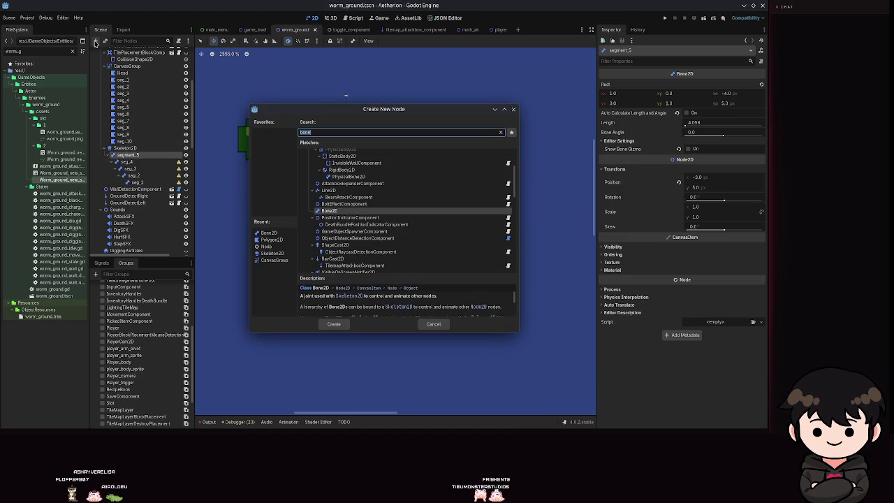
{"action": "key", "text": "Return"}
{"action": "key", "text": "F2"}
{"action": "type", "text": "seg_"}
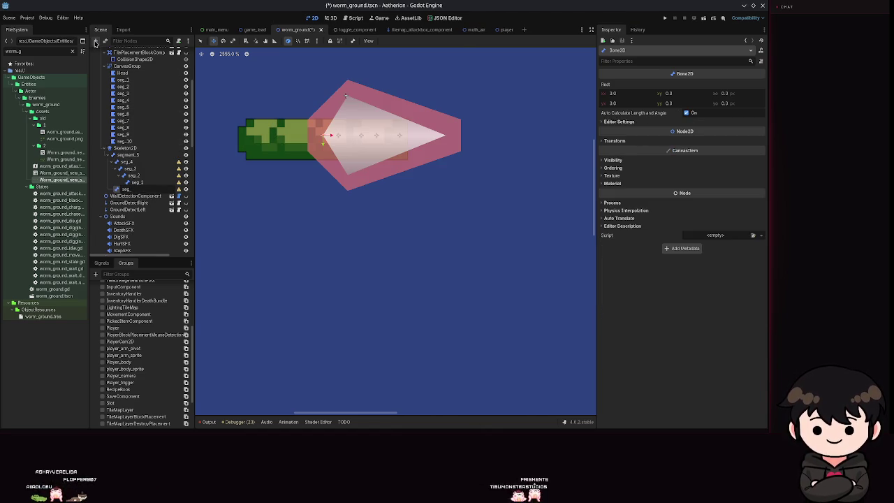
{"action": "type", "text": "6"}
{"action": "key", "text": "Return"}
{"action": "key", "text": "ctrl+s"}
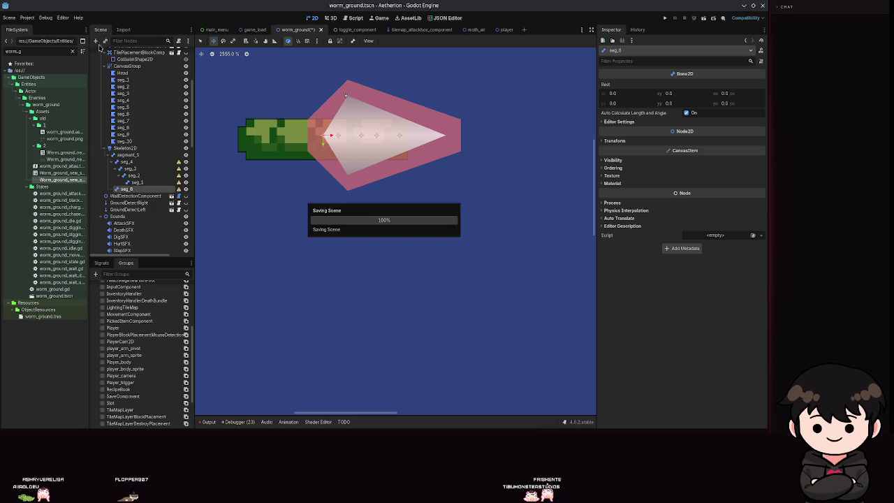
Turn off Auto Calculate Length and Angle on seg_6 and set its Bone Angle to 180
{"action": "left_click", "coordinate": [638, 142]}
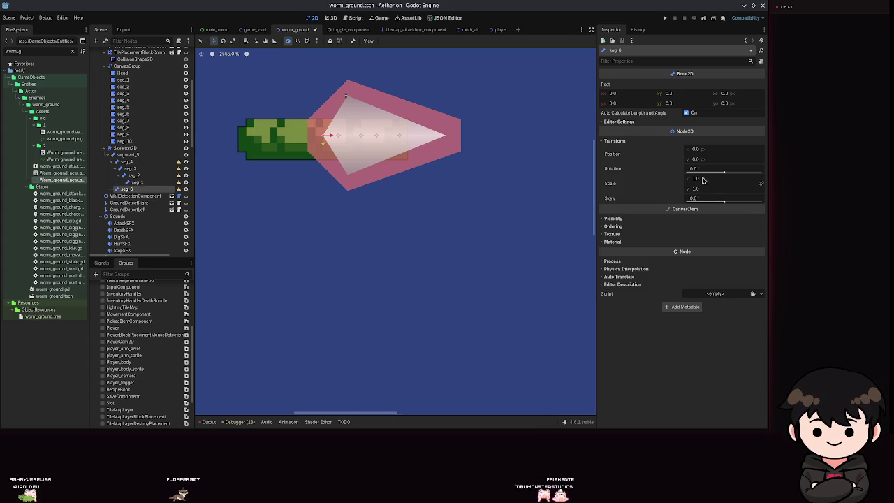
{"action": "left_click", "coordinate": [634, 143]}
{"action": "left_click", "coordinate": [640, 122]}
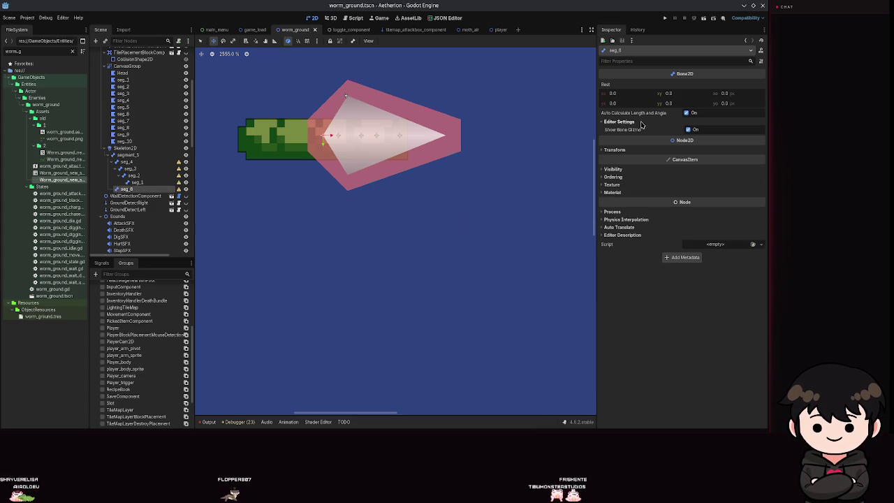
{"action": "left_click", "coordinate": [640, 122]}
{"action": "left_click", "coordinate": [687, 113]}
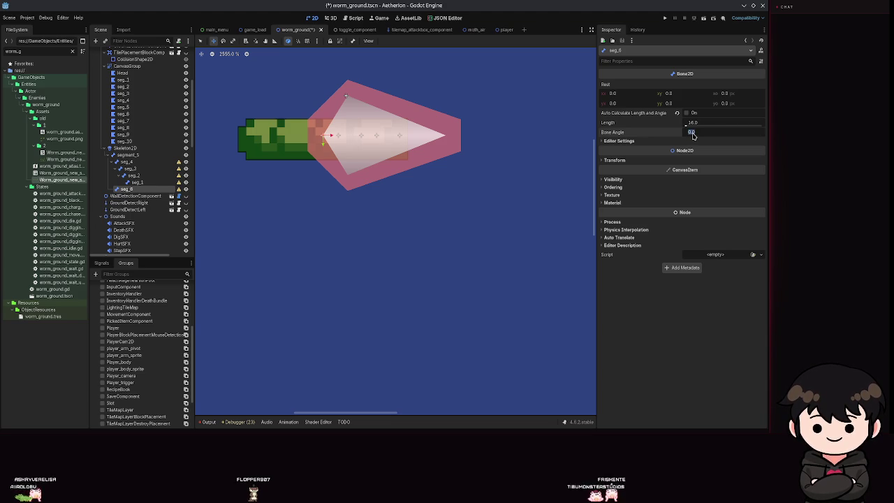
{"action": "key", "text": "Return"}
{"action": "key", "text": "ctrl+s"}
Hide seg_6's gizmo, nudge it left to align with its polygon, and add a child Bone2D
{"action": "left_click", "coordinate": [635, 141]}
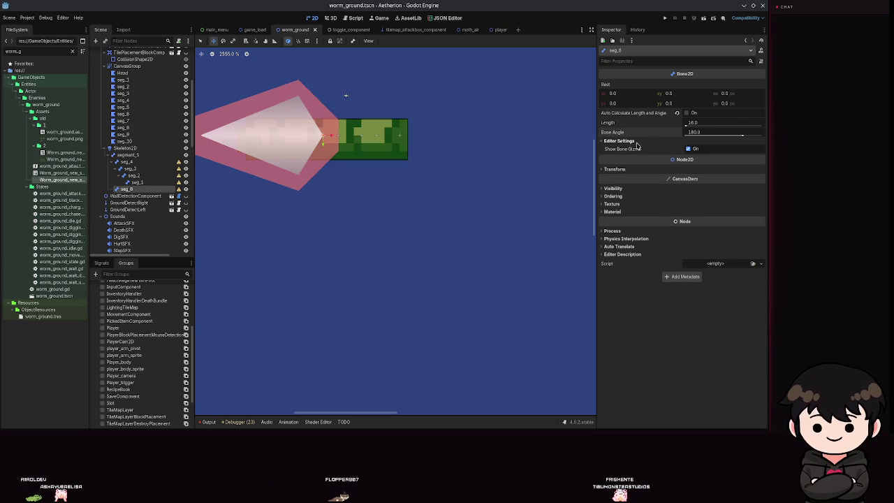
{"action": "left_click", "coordinate": [688, 149]}
{"action": "left_click_drag", "start_coordinate": [261, 200], "coordinate": [395, 232]}
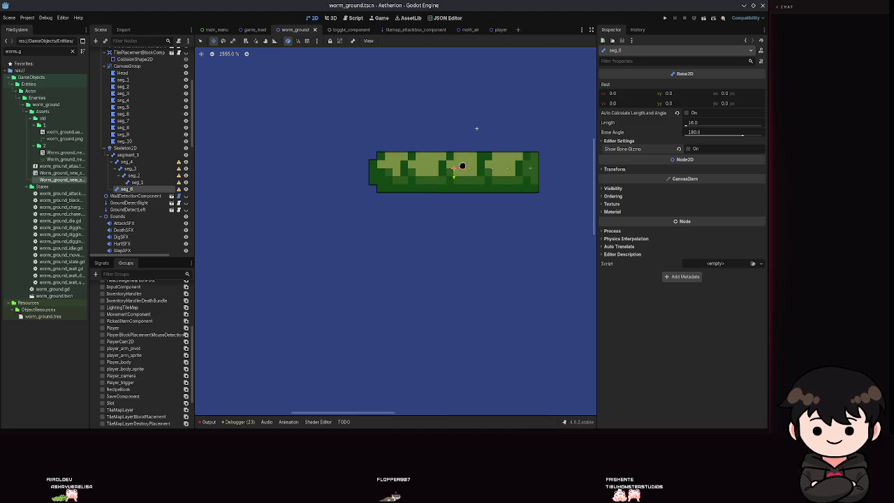
{"action": "left_click_drag", "start_coordinate": [452, 173], "coordinate": [438, 170]}
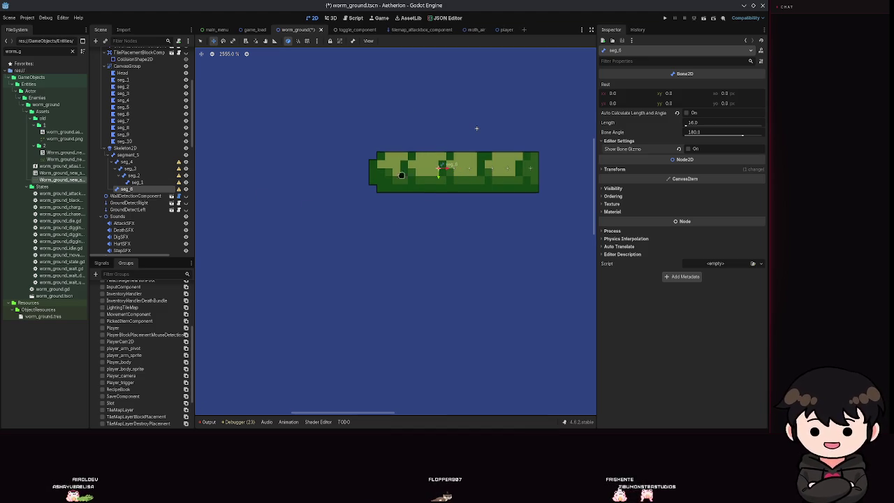
{"action": "left_click", "coordinate": [122, 113]}
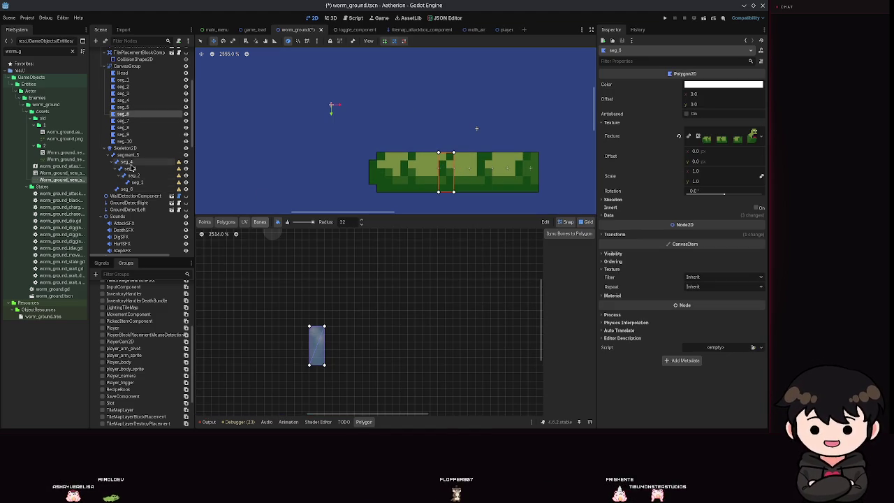
{"action": "left_click", "coordinate": [133, 189]}
{"action": "key", "text": "ctrl+s"}
{"action": "scroll", "coordinate": [437, 171], "scroll_direction": "up", "scroll_amount": 3}
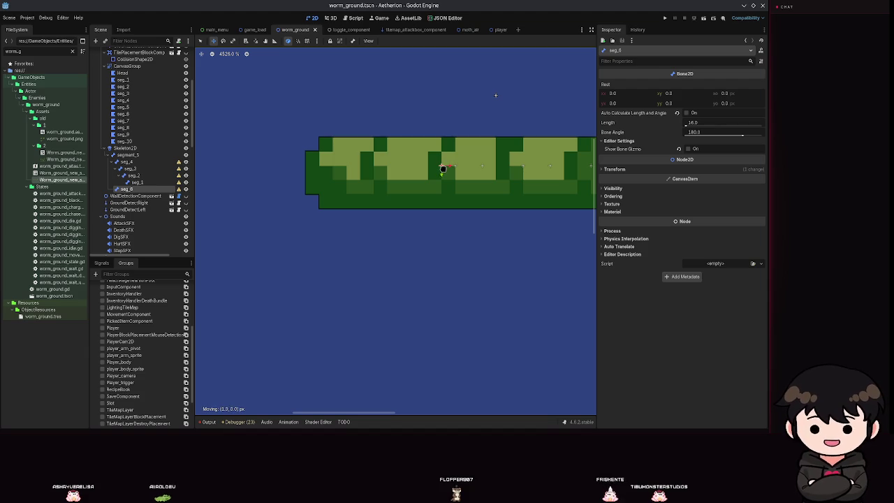
{"action": "key", "text": "ctrl+s"}
{"action": "scroll", "coordinate": [440, 170], "scroll_direction": "down", "scroll_amount": 2}
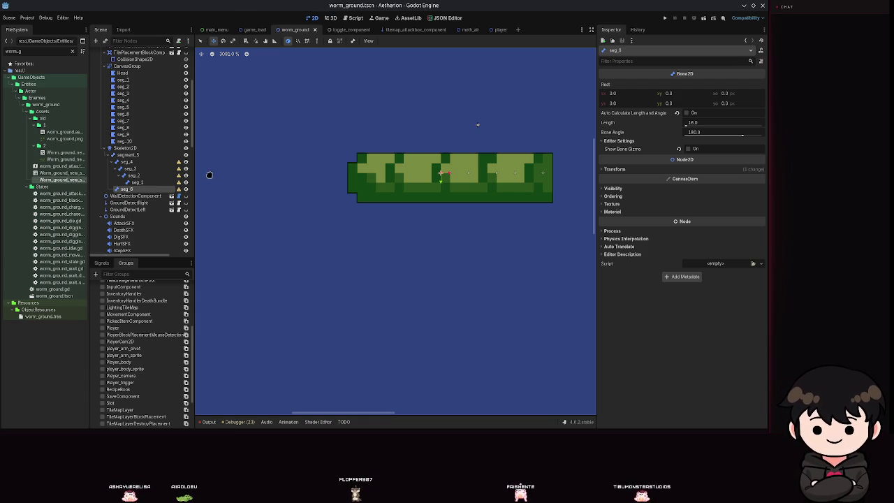
{"action": "left_click", "coordinate": [95, 41]}
{"action": "key", "text": "Return"}
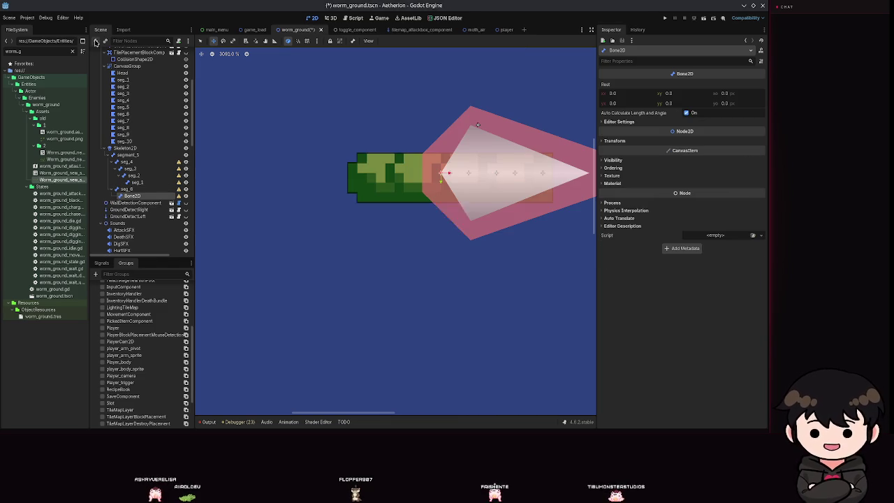
Untick Auto Calculate on the new bone, set Bone Angle to 180, and hide its gizmo
{"action": "left_click", "coordinate": [630, 123]}
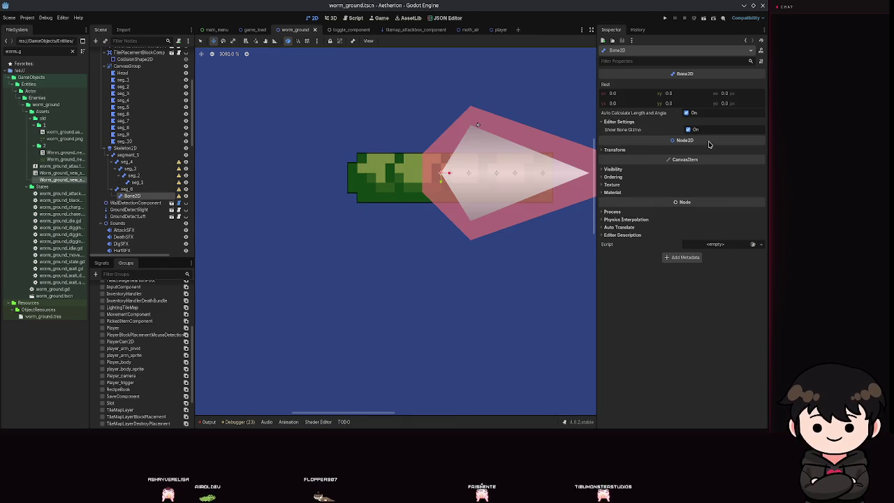
{"action": "left_click", "coordinate": [686, 112]}
{"action": "left_click", "coordinate": [692, 131]}
{"action": "type", "text": "180"}
{"action": "key", "text": "Return"}
{"action": "key", "text": "ctrl+s"}
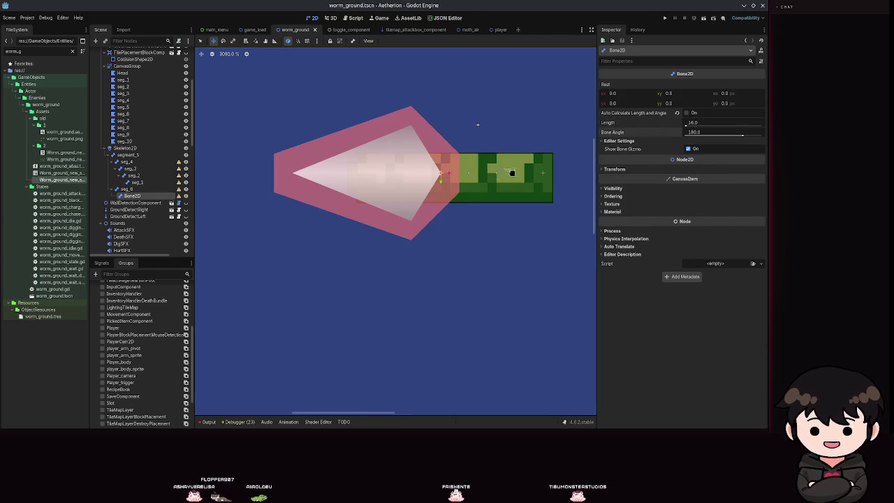
{"action": "left_click", "coordinate": [688, 149]}
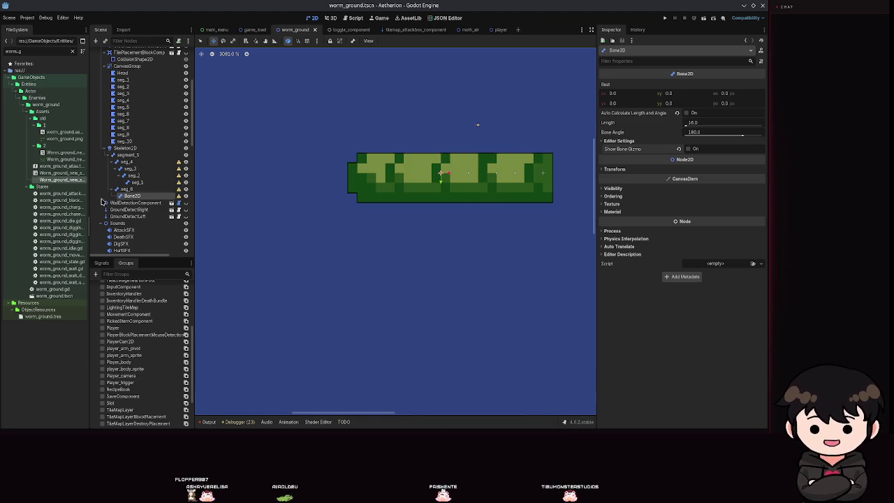
Rename the bone seg_7 and check its alignment against the seg_7 polygon
{"action": "type", "text": "se"}
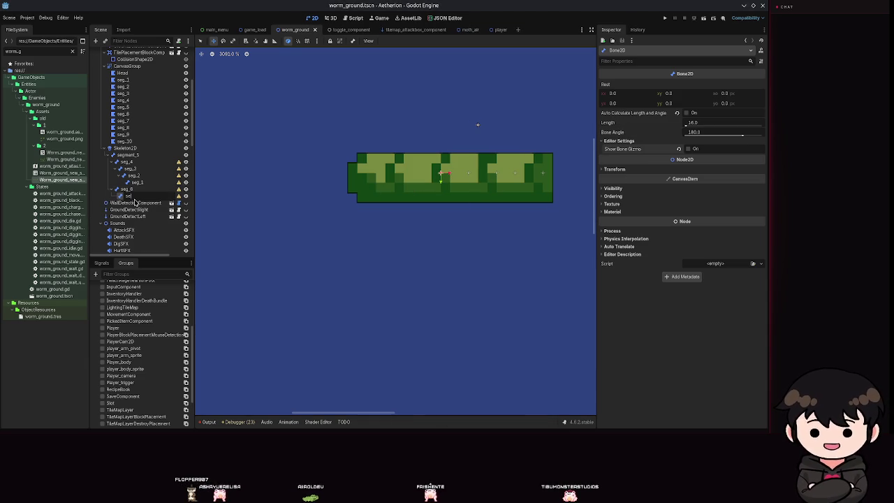
{"action": "type", "text": "g_7"}
{"action": "key", "text": "Return"}
{"action": "key", "text": "ctrl+s"}
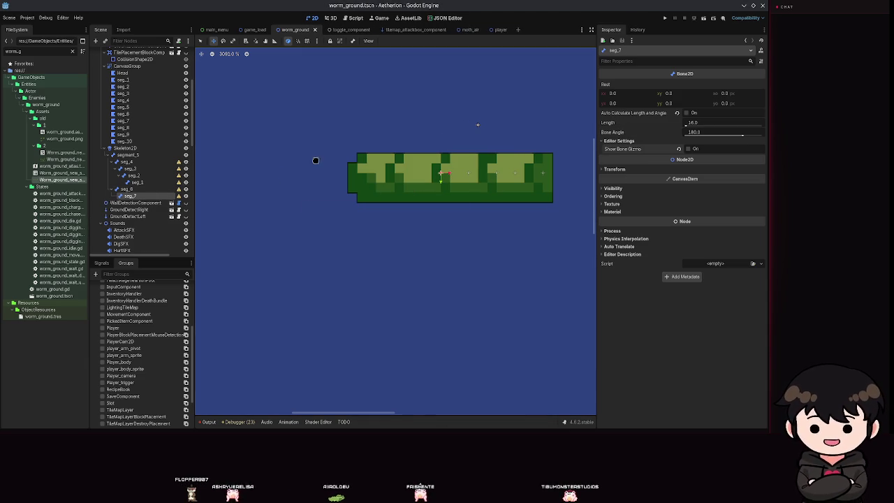
{"action": "left_click", "coordinate": [143, 121]}
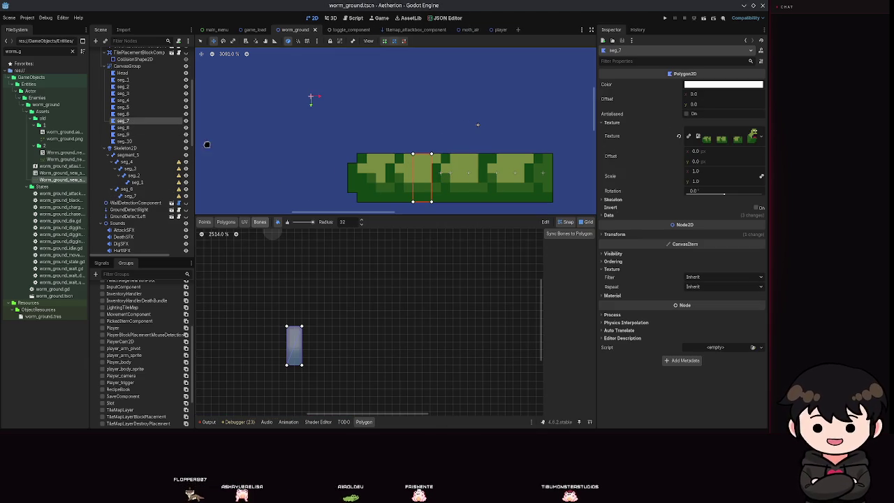
{"action": "left_click", "coordinate": [131, 195]}
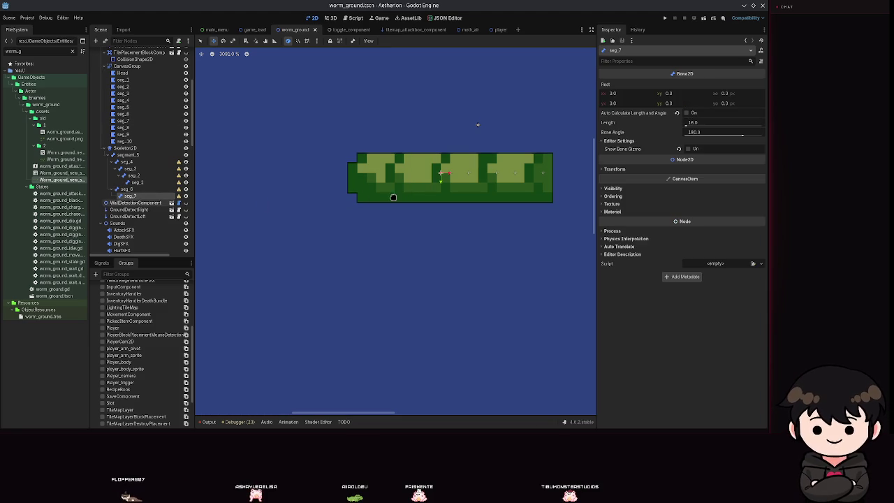
{"action": "key", "text": "ctrl+s"}
{"action": "left_click", "coordinate": [123, 122]}
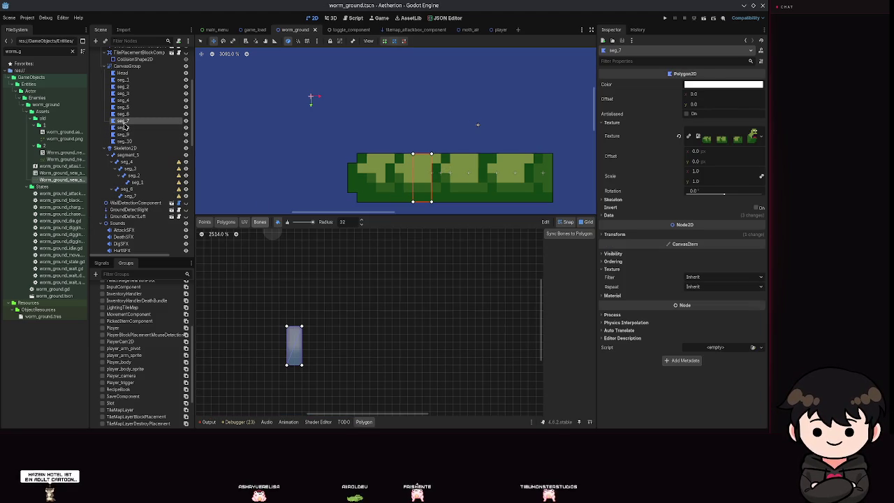
{"action": "key", "text": "ctrl+s"}
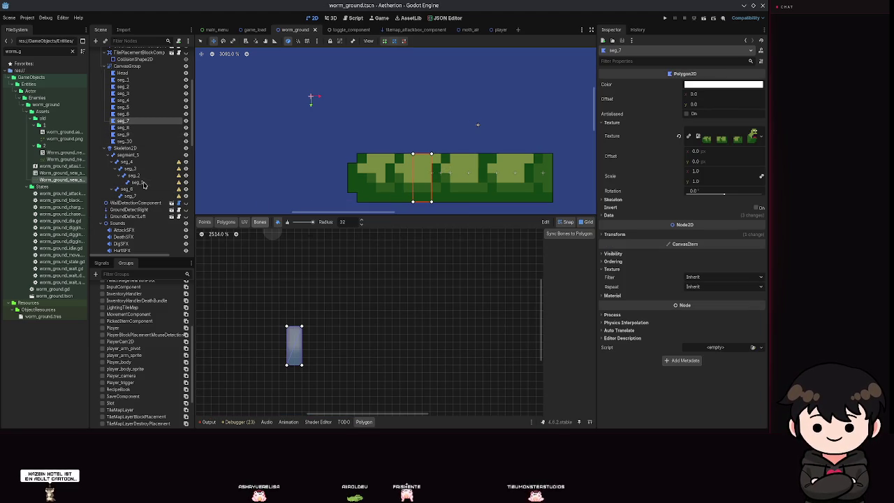
{"action": "left_click", "coordinate": [131, 195]}
{"action": "left_click", "coordinate": [97, 41]}
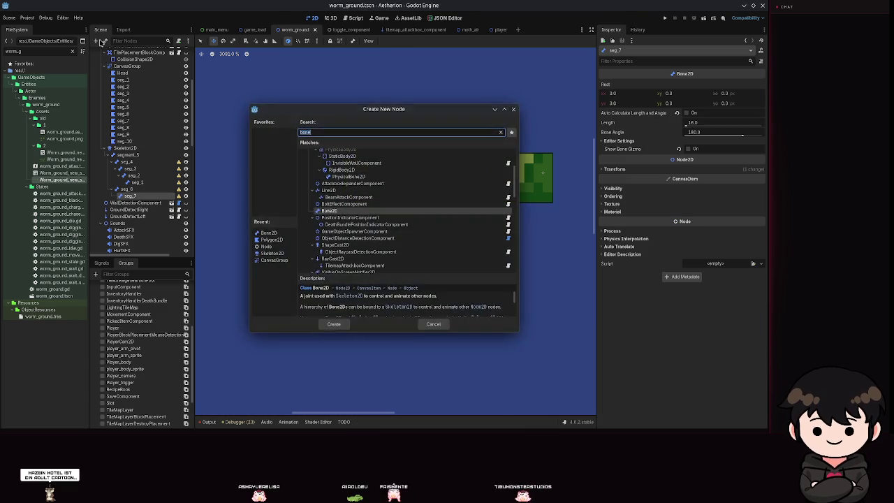
Add a Bone2D under seg_7 and name it seg_8
{"action": "key", "text": "Return"}
{"action": "type", "text": "seg_"}
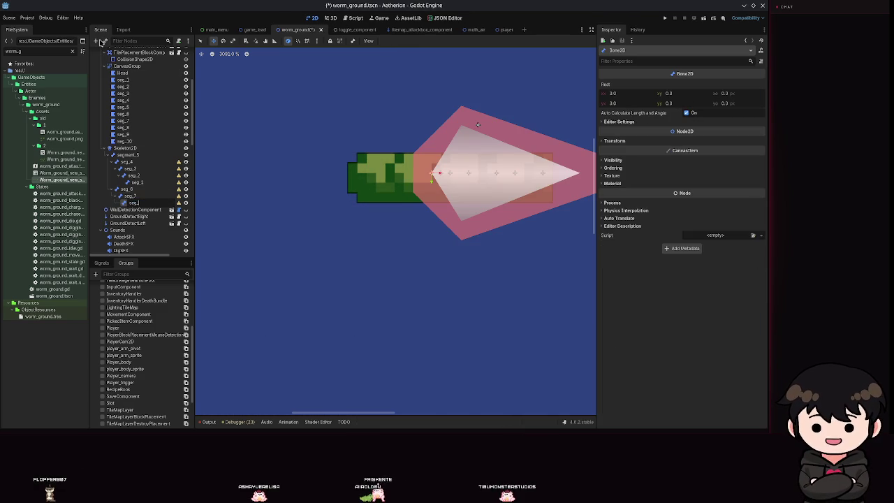
{"action": "type", "text": "8"}
{"action": "key", "text": "Return"}
{"action": "key", "text": "ctrl+s"}
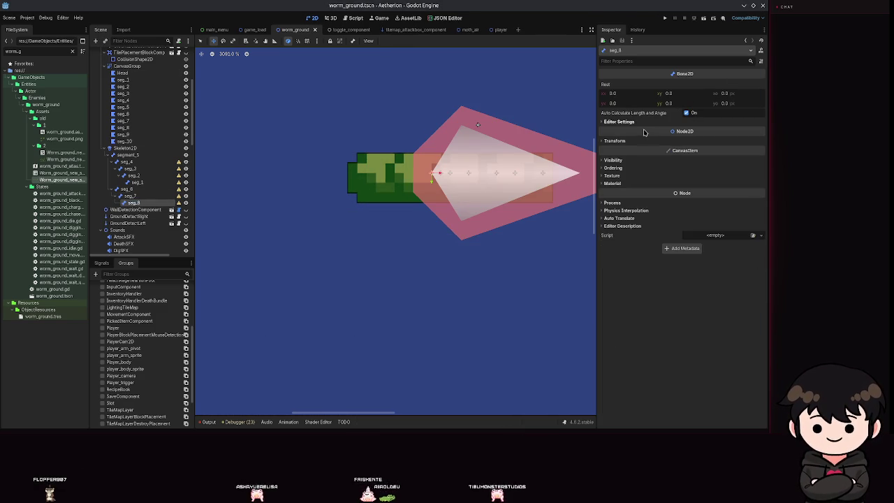
Hide seg_8's gizmo, turn off Auto Calculate Length and Angle, and set Bone Angle 180
{"action": "left_click", "coordinate": [630, 126]}
{"action": "left_click", "coordinate": [688, 129]}
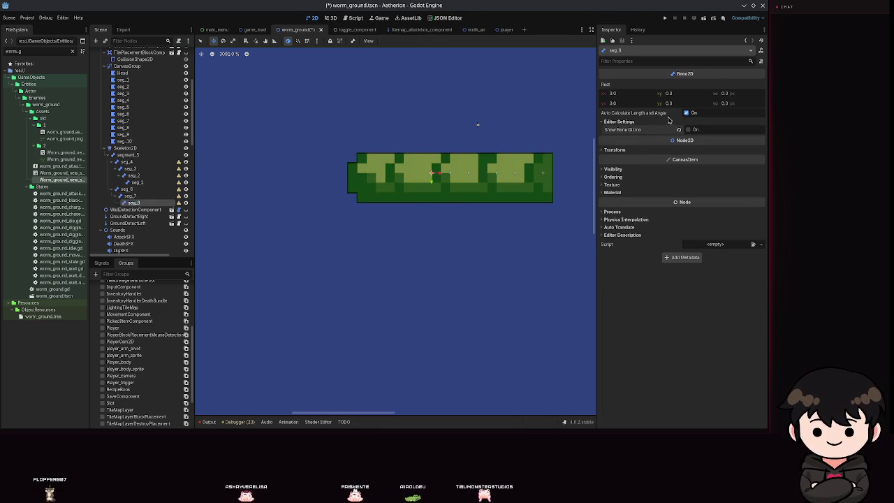
{"action": "left_click", "coordinate": [686, 112]}
{"action": "left_click", "coordinate": [685, 112]}
{"action": "left_click", "coordinate": [686, 112]}
{"action": "left_click", "coordinate": [695, 132]}
{"action": "type", "text": "180"}
{"action": "key", "text": "Return"}
{"action": "key", "text": "ctrl+s"}
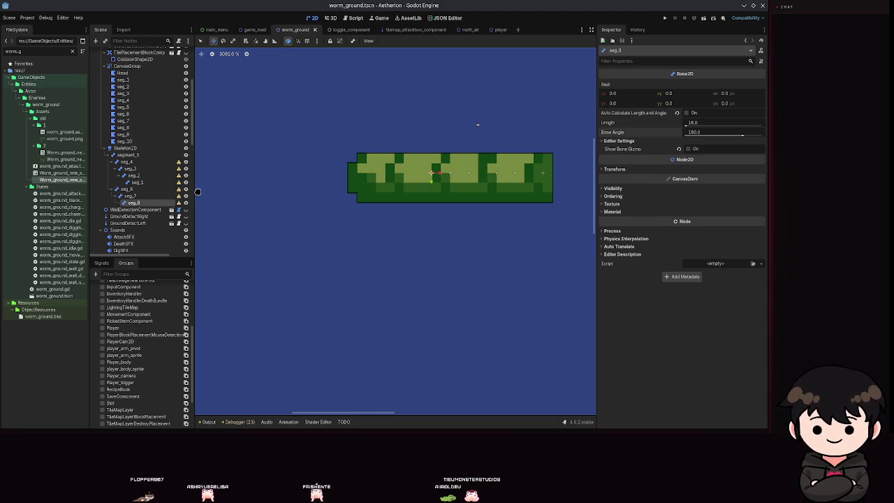
Move the seg_8 bone onto its polygon segment
{"action": "left_click", "coordinate": [125, 128]}
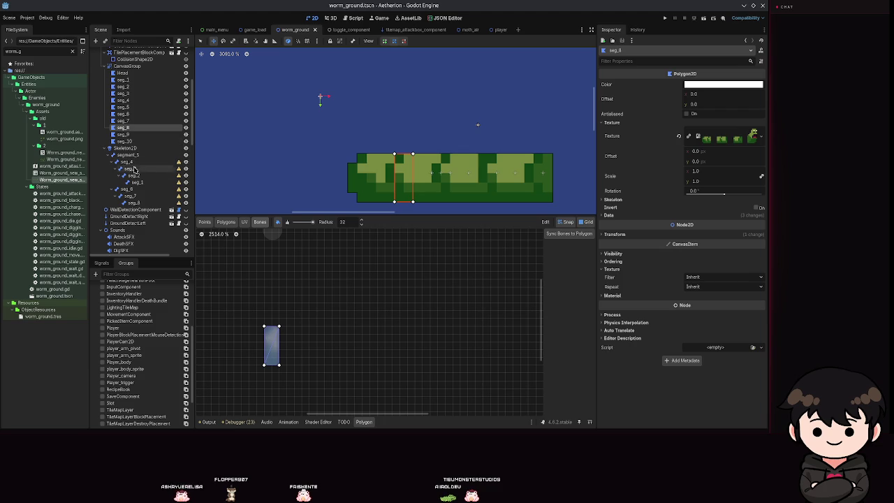
{"action": "left_click", "coordinate": [164, 203]}
{"action": "left_click_drag", "start_coordinate": [433, 176], "coordinate": [267, 160]}
{"action": "left_click", "coordinate": [123, 128]}
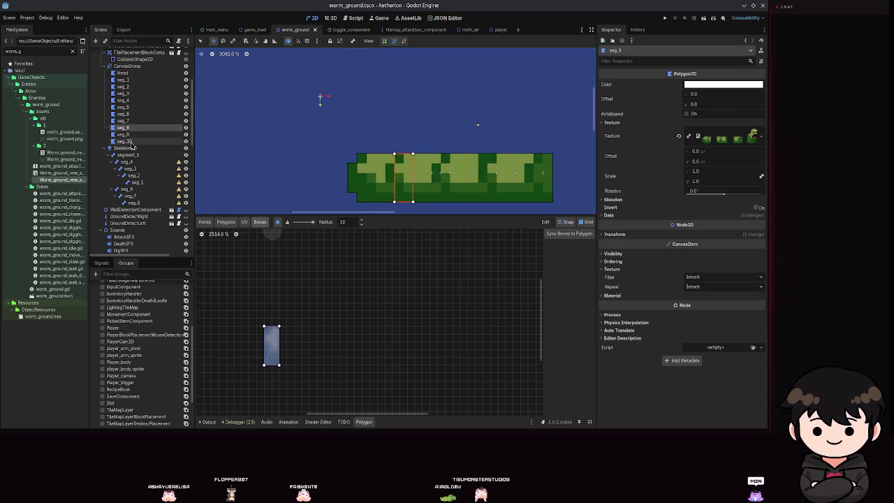
{"action": "left_click", "coordinate": [134, 203]}
Add a Bone2D under seg_8 named seg_9 and save
{"action": "left_click", "coordinate": [96, 41]}
{"action": "key", "text": "Return"}
{"action": "key", "text": "F2"}
{"action": "type", "text": "seg_9"}
{"action": "key", "text": "Return"}
{"action": "key", "text": "ctrl+s"}
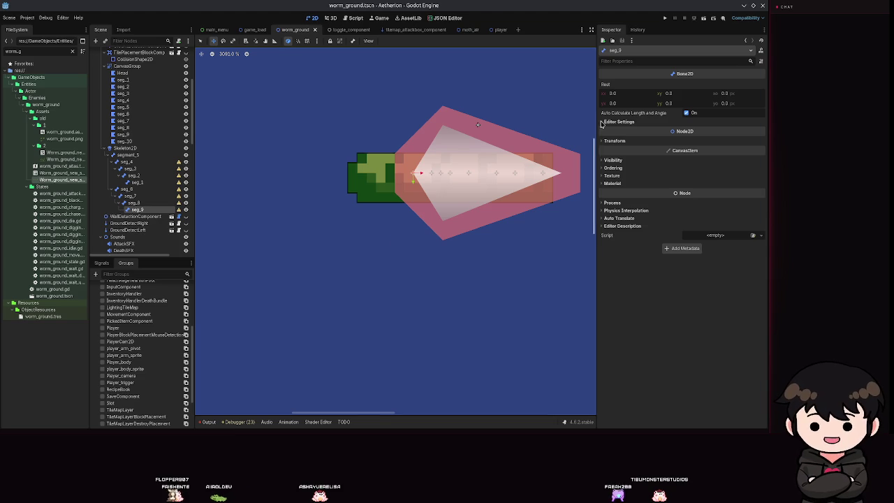
Fix seg_9 at length 16 and angle 180 with its bone gizmo hidden
{"action": "left_click", "coordinate": [627, 122]}
{"action": "left_click", "coordinate": [686, 113]}
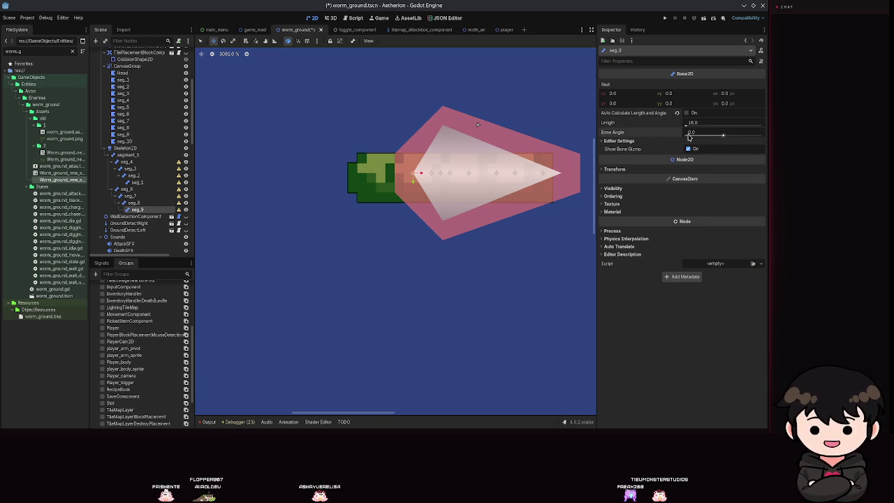
{"action": "type", "text": "0"}
{"action": "key", "text": "Return"}
{"action": "key", "text": "ctrl+s"}
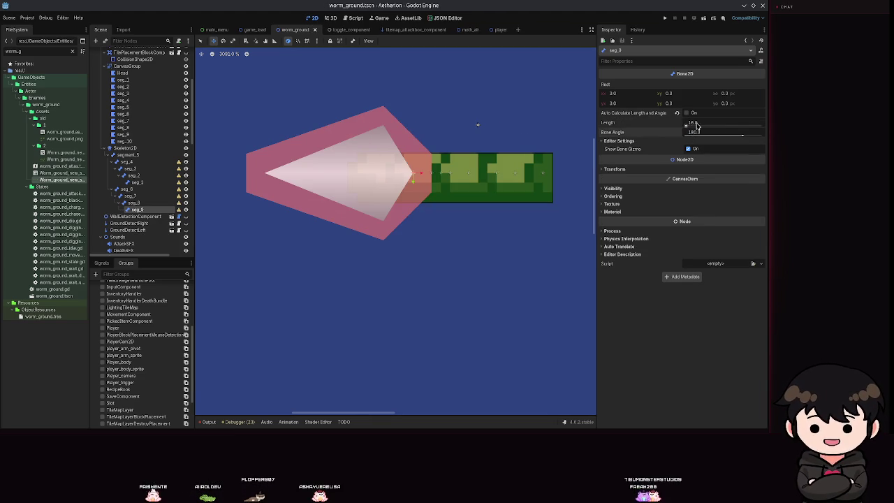
{"action": "left_click", "coordinate": [687, 149]}
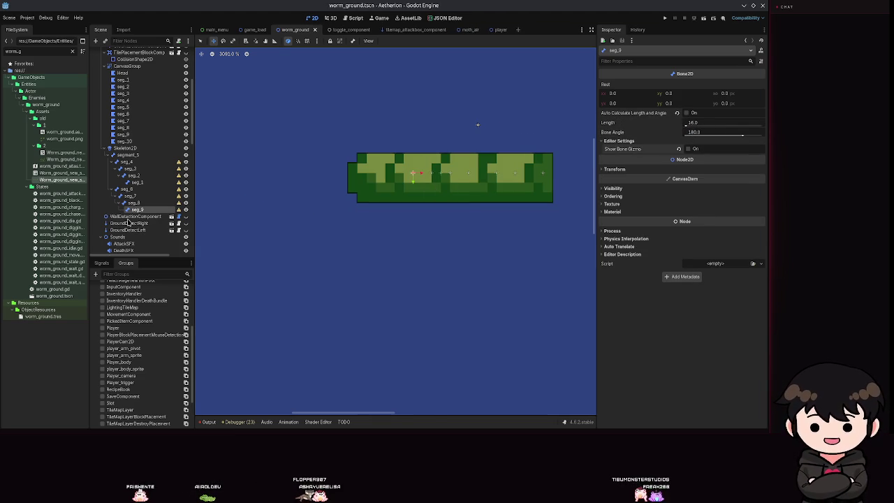
Shift the seg_9 bone slightly left in two small moves to fit its segment
{"action": "left_click", "coordinate": [126, 139]}
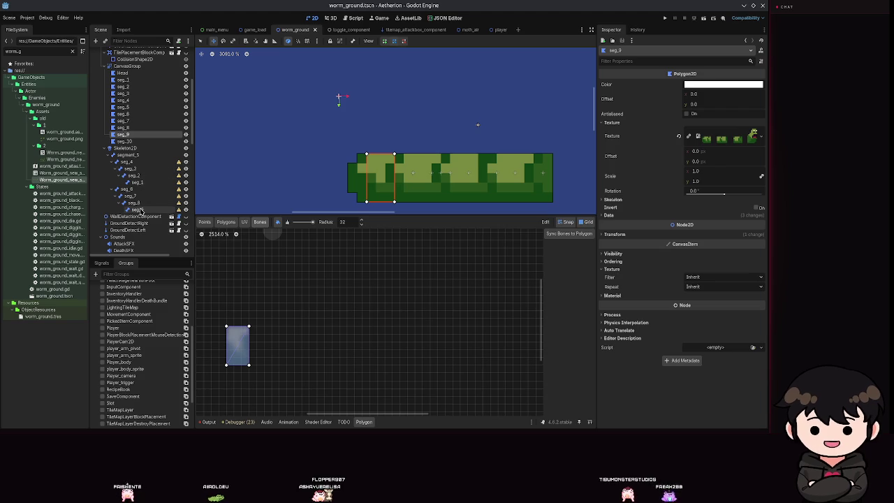
{"action": "left_click", "coordinate": [134, 210]}
{"action": "left_click", "coordinate": [410, 176]}
{"action": "left_click_drag", "start_coordinate": [409, 176], "coordinate": [393, 175]}
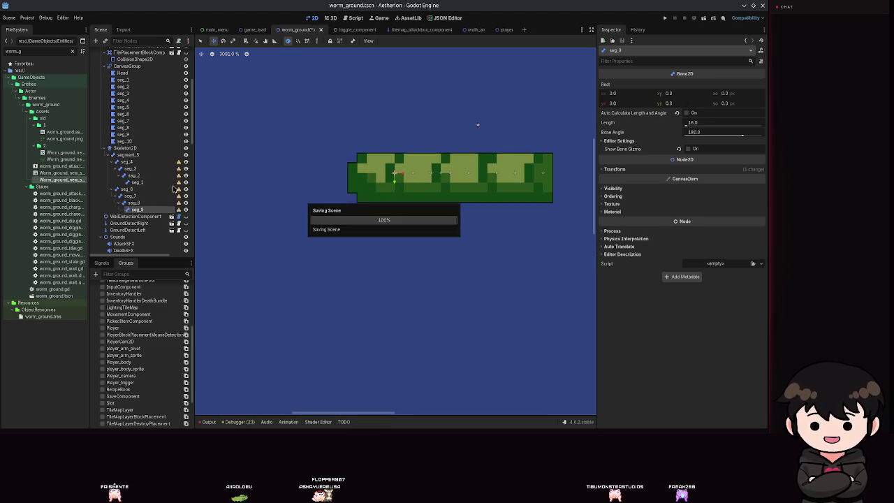
{"action": "left_click", "coordinate": [123, 135]}
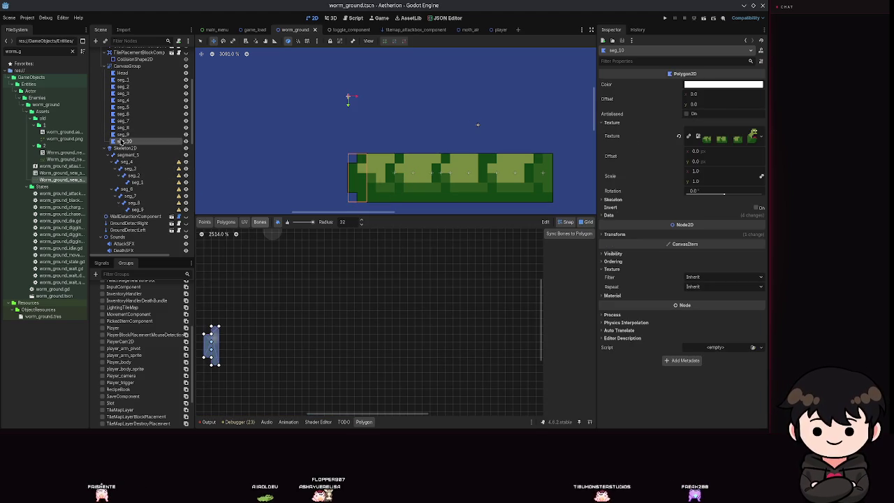
{"action": "left_click", "coordinate": [134, 209]}
{"action": "left_click", "coordinate": [398, 175]}
{"action": "left_click_drag", "start_coordinate": [398, 175], "coordinate": [385, 173]}
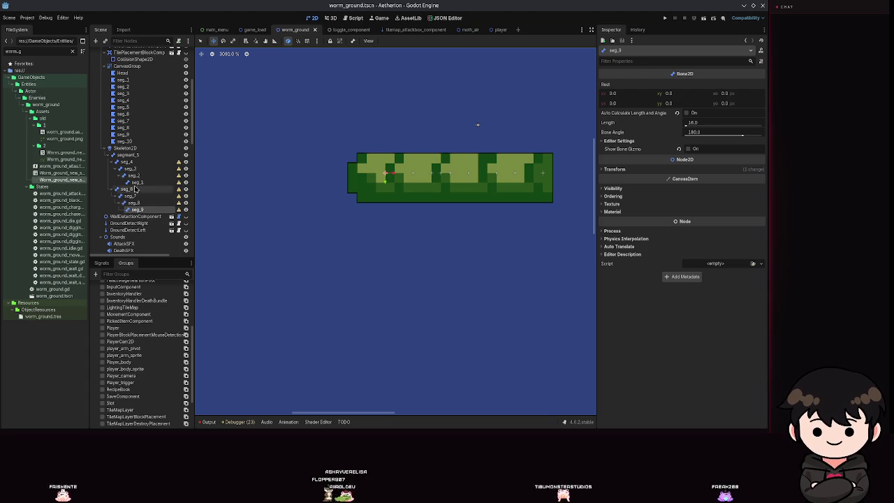
{"action": "left_click", "coordinate": [96, 46]}
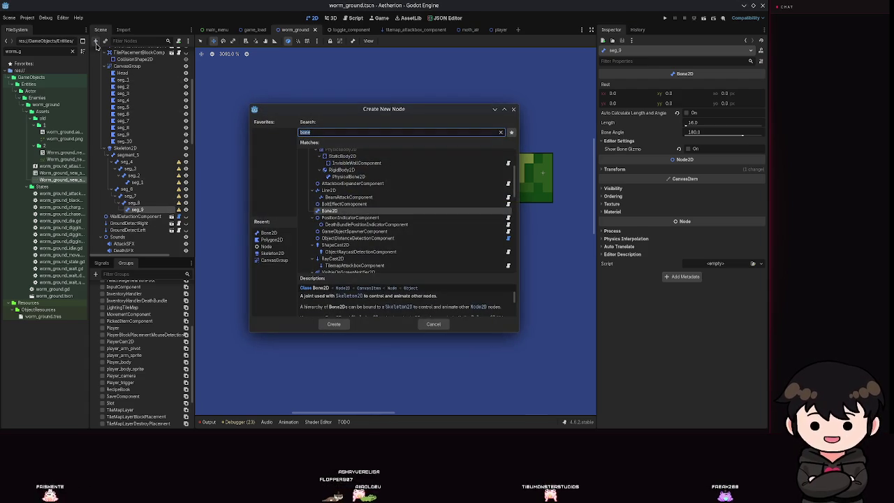
Create a Bone2D child under seg_9 and name it seg_10
{"action": "key", "text": "Return"}
{"action": "type", "text": "seg_1"}
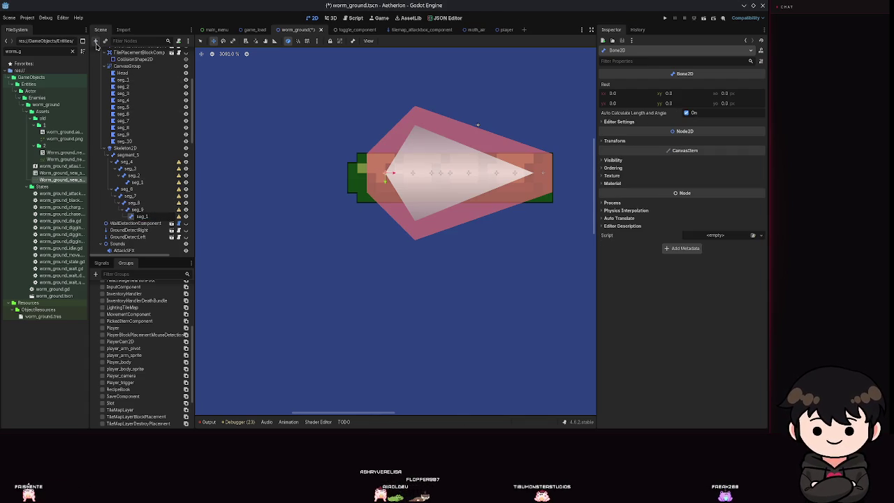
{"action": "type", "text": "0"}
{"action": "key", "text": "Return"}
{"action": "key", "text": "ctrl+s"}
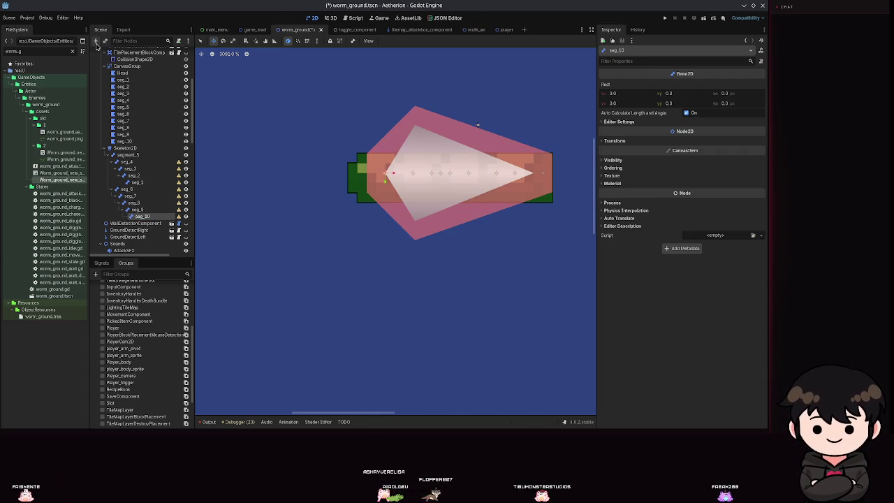
Turn off auto length and angle for seg_10, hide its gizmo, set angle 180, and save
{"action": "left_click", "coordinate": [619, 121]}
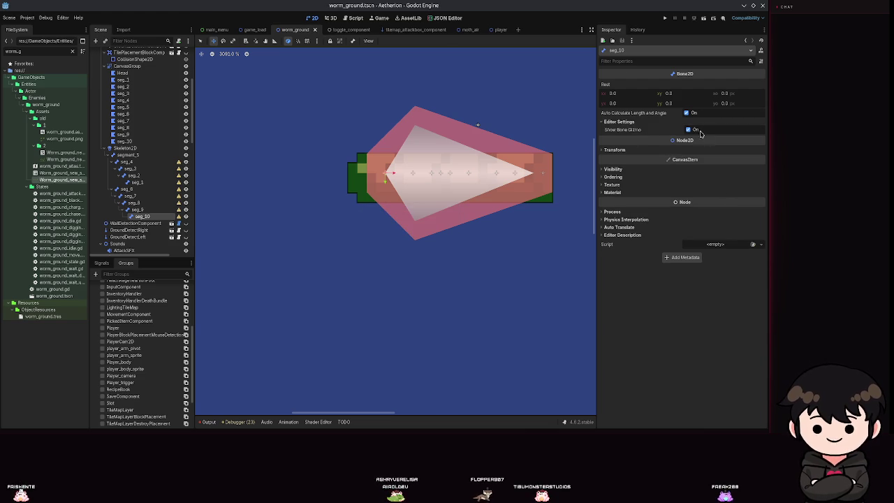
{"action": "left_click", "coordinate": [686, 113]}
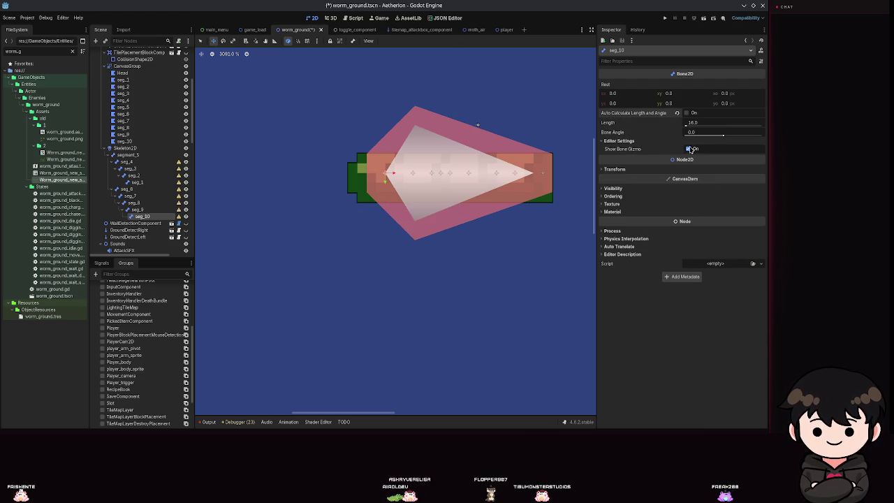
{"action": "left_click", "coordinate": [688, 149]}
{"action": "left_click", "coordinate": [688, 133]}
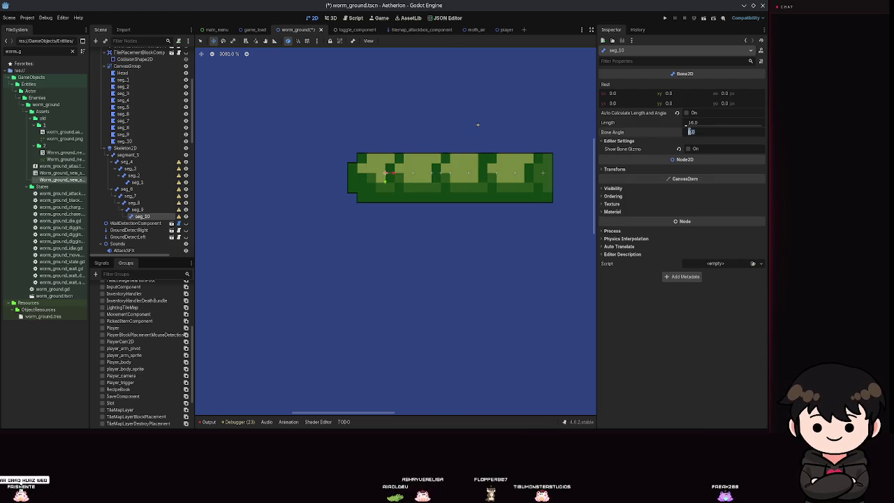
{"action": "type", "text": "180"}
{"action": "key", "text": "ctrl+s"}
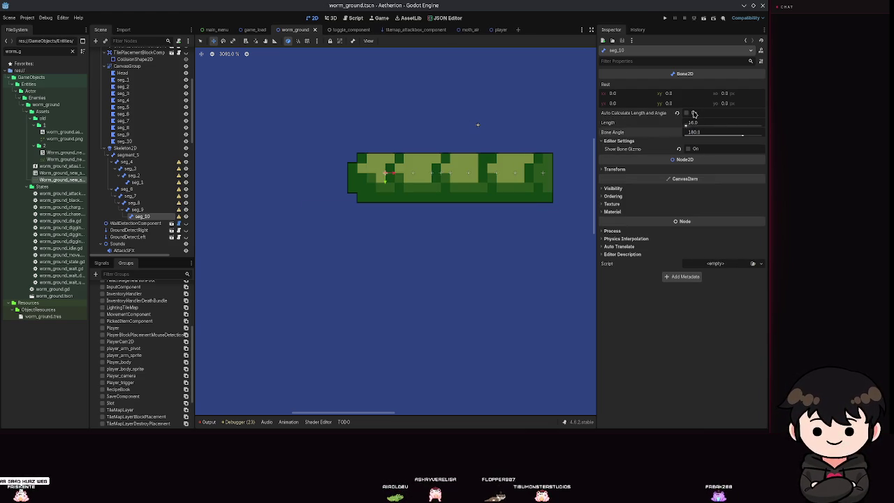
{"action": "key", "text": "ctrl+s"}
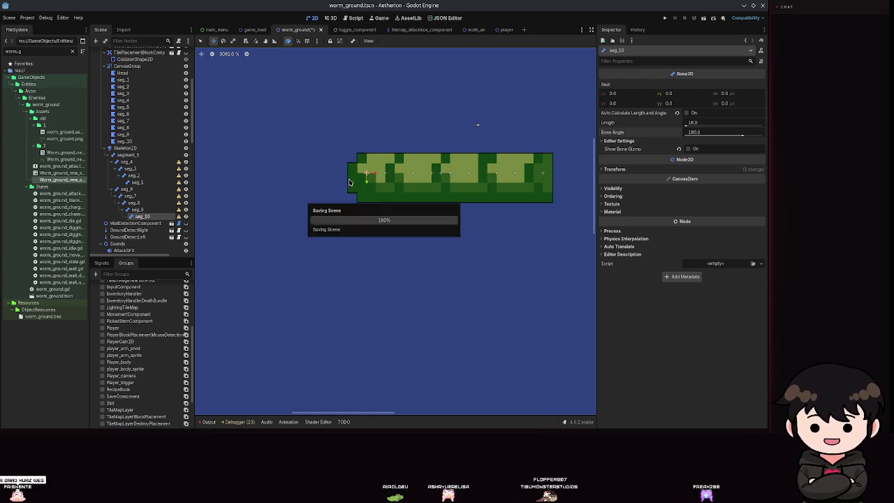
{"action": "left_click", "coordinate": [124, 141]}
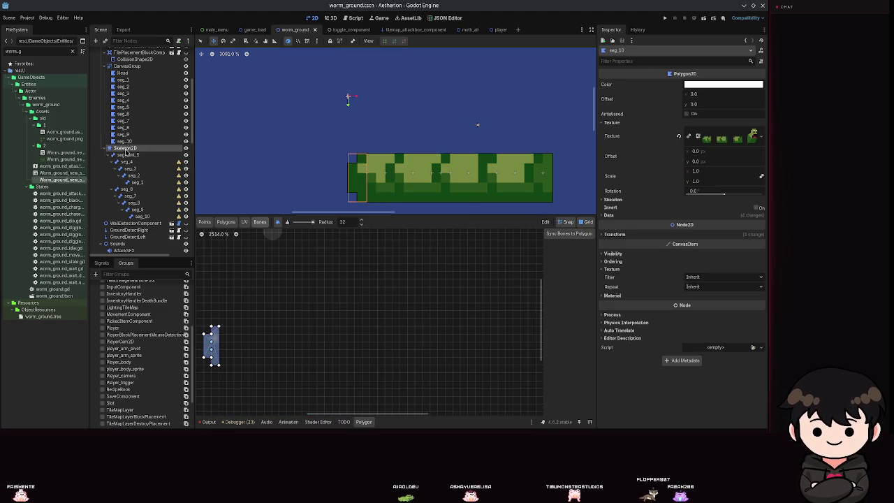
Overwrite the Skeleton2D rest pose with the current bone arrangement
{"action": "left_click", "coordinate": [124, 148]}
{"action": "left_click", "coordinate": [399, 40]}
{"action": "left_click", "coordinate": [409, 62]}
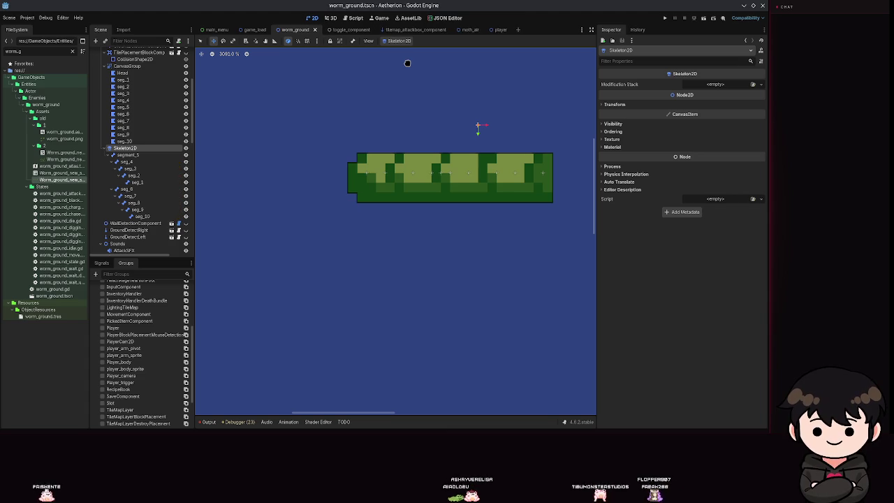
{"action": "scroll", "coordinate": [428, 252], "scroll_direction": "down", "scroll_amount": 4}
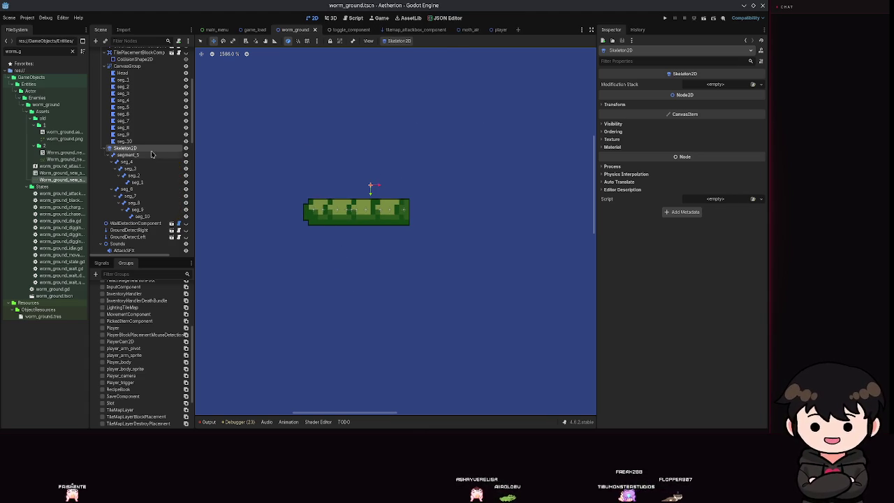
Inspect the Head polygon's points, then select the seg_1 bone
{"action": "left_click", "coordinate": [122, 72]}
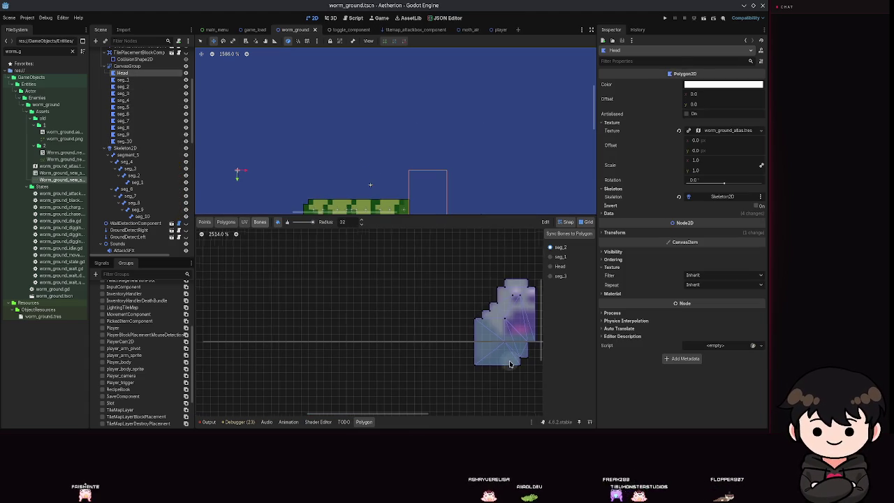
{"action": "scroll", "coordinate": [488, 335], "scroll_direction": "right", "scroll_amount": 3}
{"action": "left_click", "coordinate": [204, 222]}
{"action": "scroll", "coordinate": [454, 321], "scroll_direction": "down", "scroll_amount": 2}
{"action": "scroll", "coordinate": [425, 188], "scroll_direction": "down", "scroll_amount": 2}
{"action": "scroll", "coordinate": [424, 188], "scroll_direction": "up", "scroll_amount": 3}
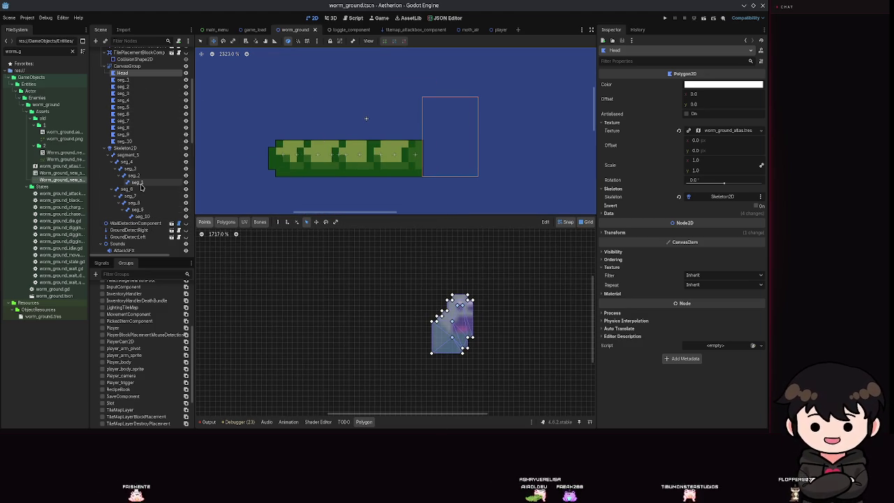
{"action": "left_click", "coordinate": [137, 182]}
{"action": "scroll", "coordinate": [405, 204], "scroll_direction": "down", "scroll_amount": 3}
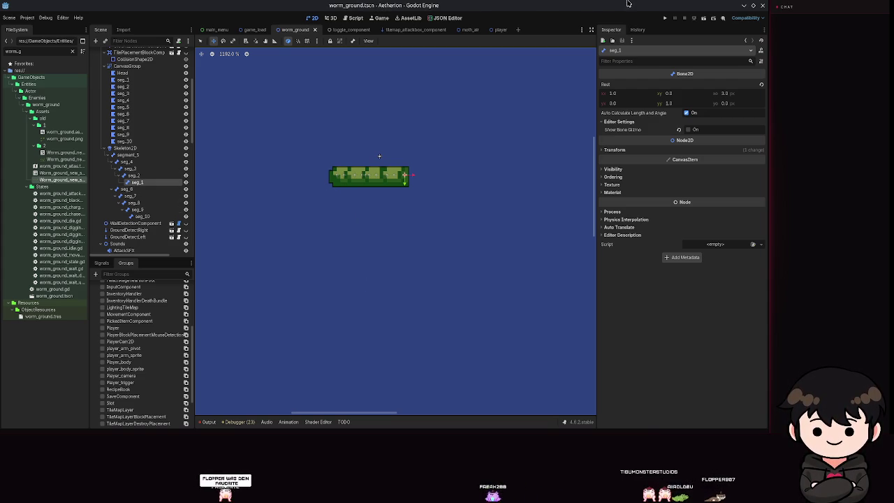
Add a Bone2D child under seg_1 and rename it Head
{"action": "right_click", "coordinate": [377, 200]}
{"action": "key", "text": "Escape"}
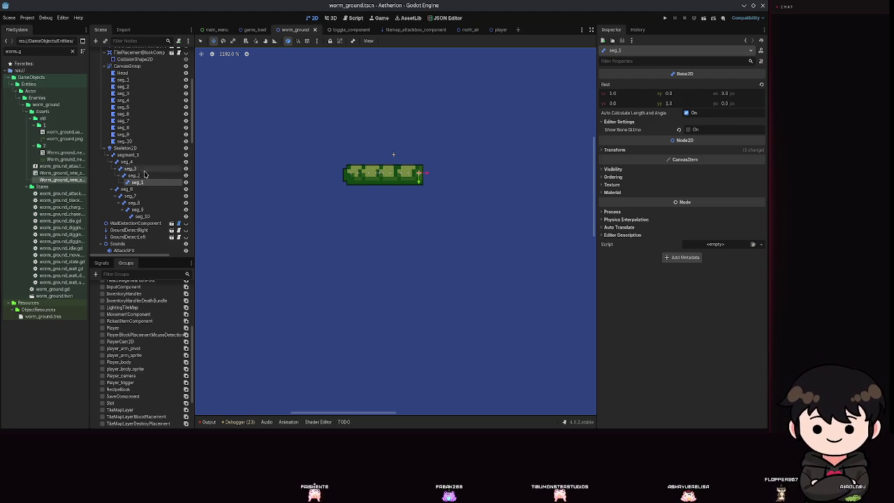
{"action": "left_click", "coordinate": [95, 41]}
{"action": "type", "text": "head"}
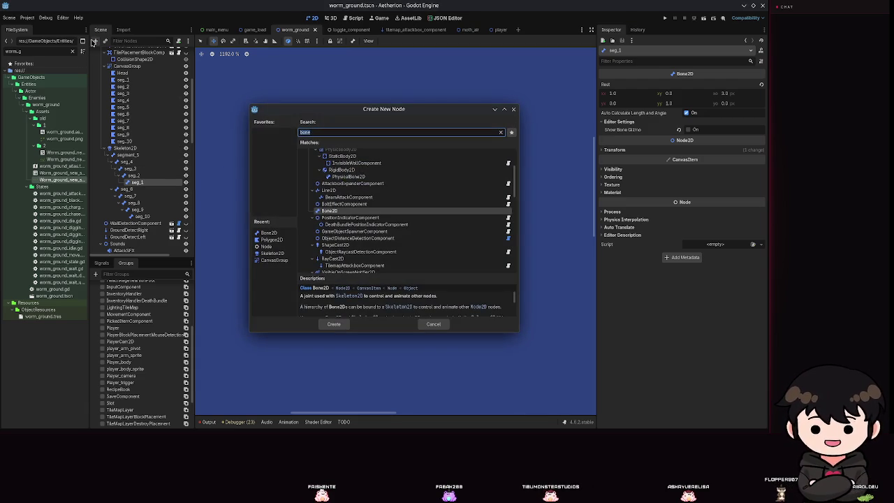
{"action": "key", "text": "BackSpace"}
{"action": "key", "text": "BackSpace"}
{"action": "key", "text": "BackSpace"}
{"action": "type", "text": "bone"}
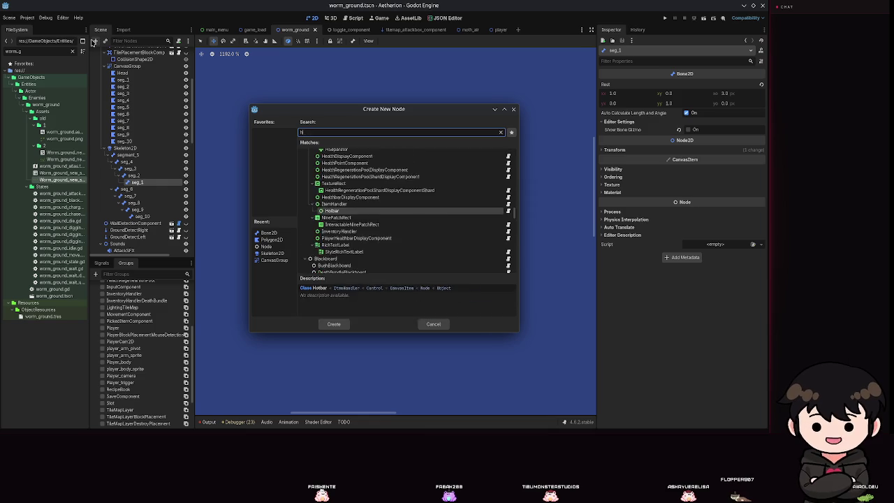
{"action": "key", "text": "Return"}
{"action": "key", "text": "ctrl+s"}
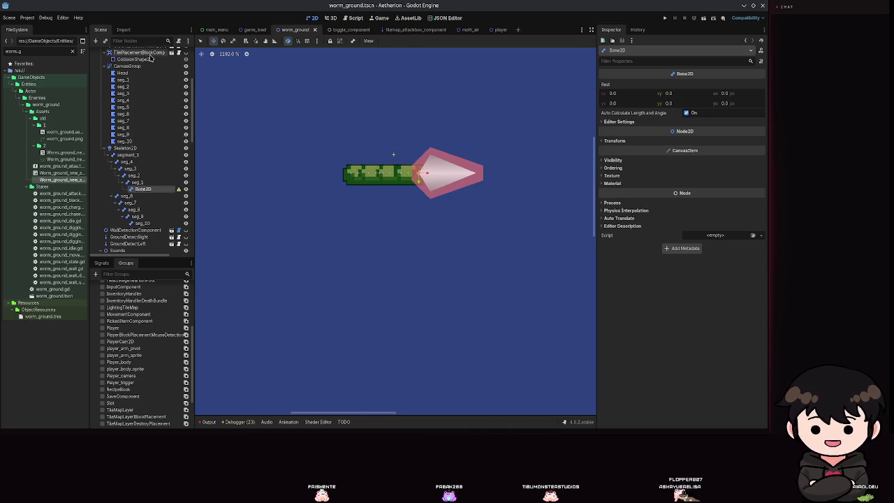
{"action": "double_click", "coordinate": [147, 191]}
{"action": "type", "text": "Head"}
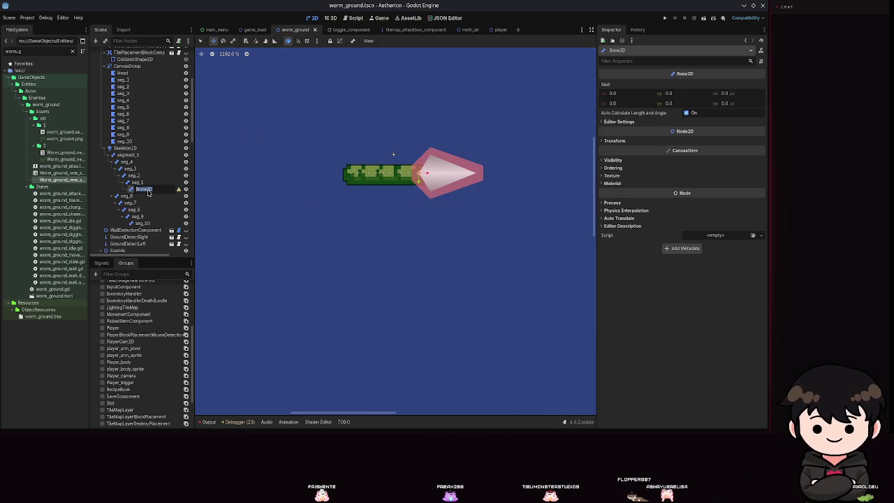
{"action": "key", "text": "Return"}
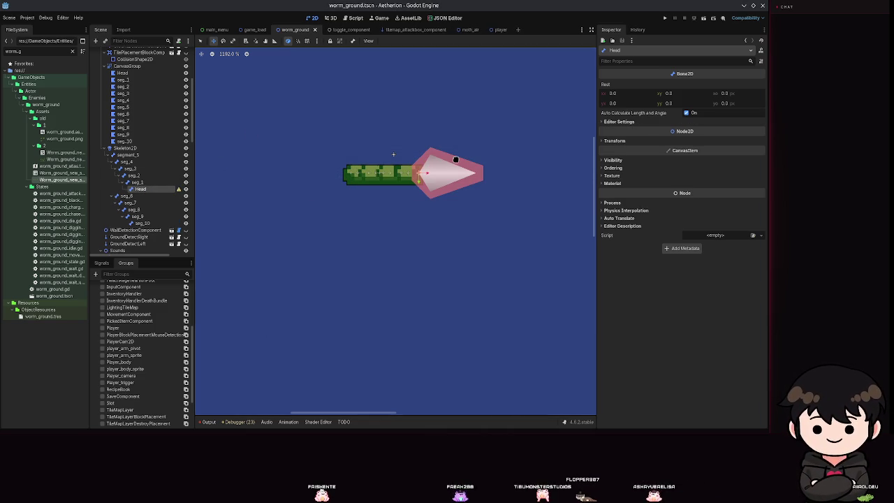
Nudge the Head bone right, fix its angle at about -42°, and hide its gizmo
{"action": "mouse_move", "coordinate": [429, 177]}
{"action": "left_mouse_down"}
{"action": "mouse_move", "coordinate": [451, 177]}
{"action": "mouse_move", "coordinate": [439, 180]}
{"action": "left_mouse_up"}
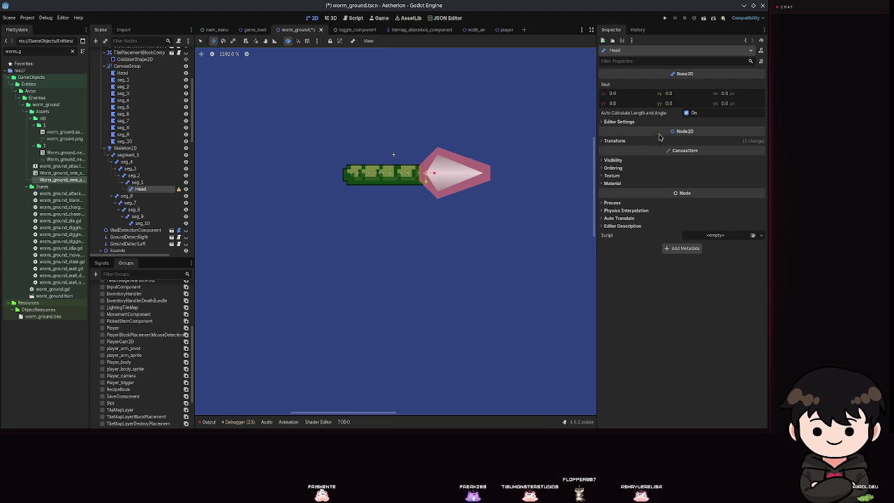
{"action": "left_click", "coordinate": [644, 123]}
{"action": "left_click", "coordinate": [687, 113]}
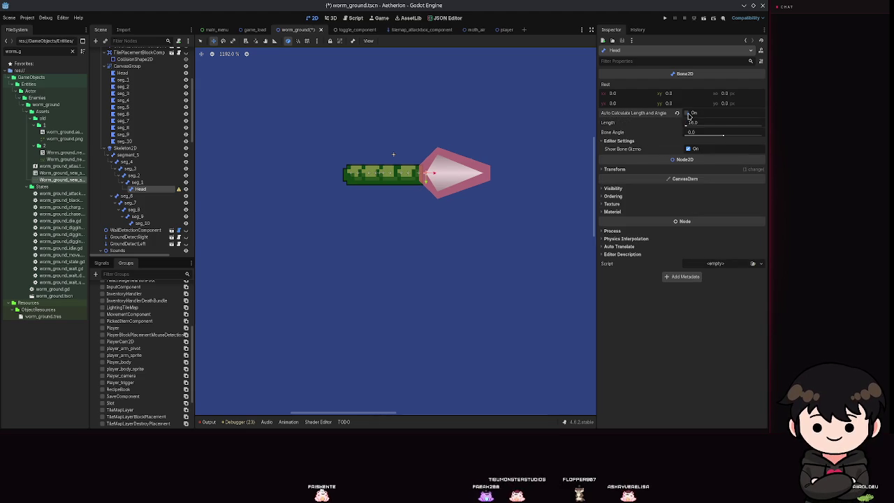
{"action": "left_click_drag", "start_coordinate": [723, 134], "coordinate": [718, 136]}
{"action": "left_click", "coordinate": [687, 148]}
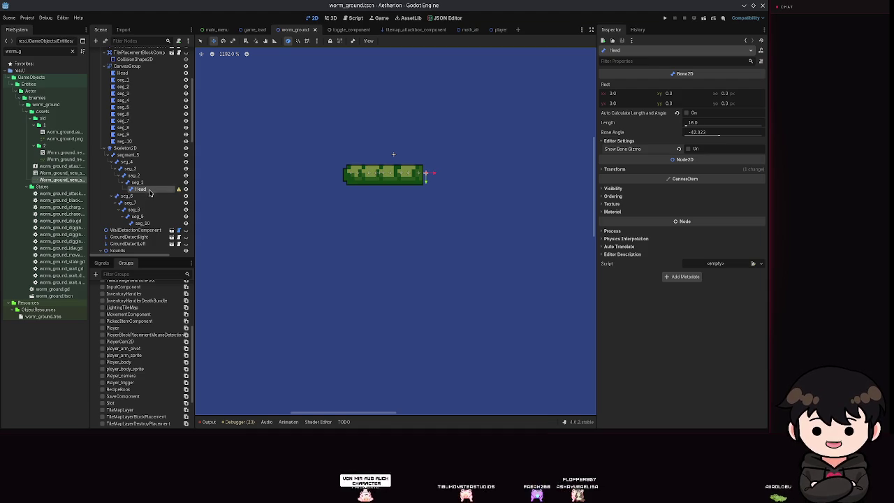
{"action": "left_click", "coordinate": [386, 70]}
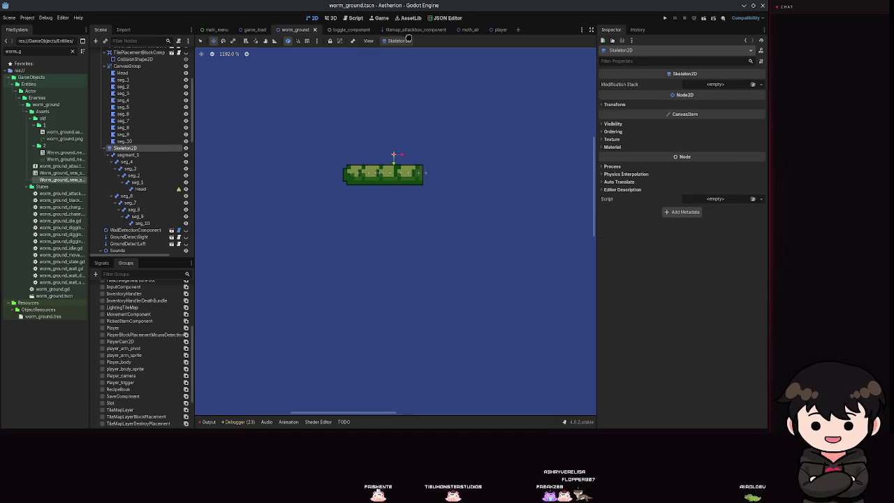
Assign Skeleton2D as the skeleton of seg_1, then of all ten segment polygons
{"action": "left_click", "coordinate": [122, 73]}
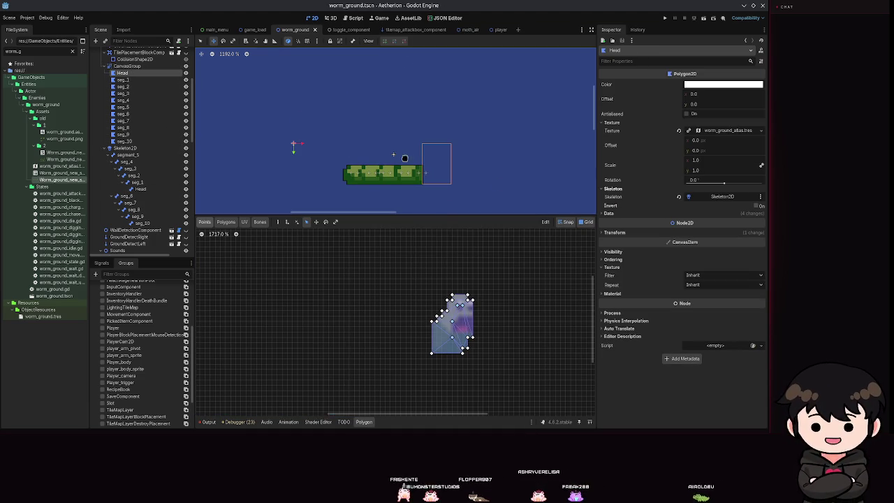
{"action": "left_click", "coordinate": [126, 79]}
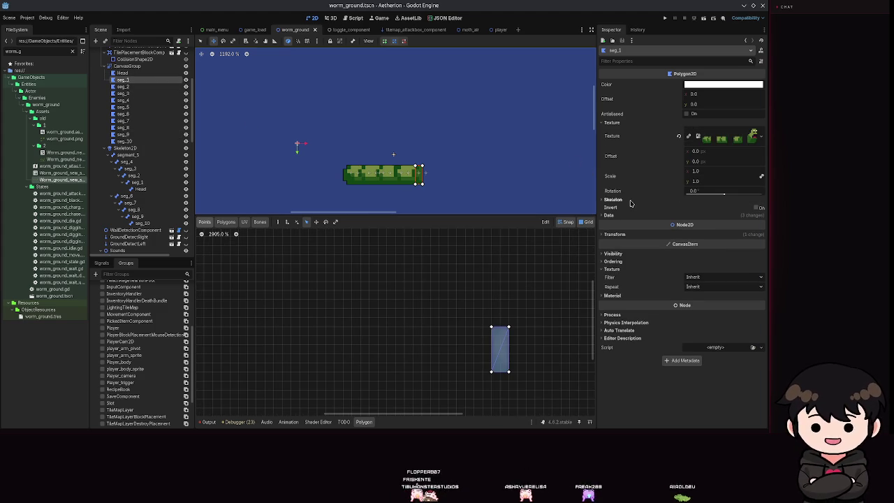
{"action": "left_click", "coordinate": [629, 201]}
{"action": "left_click", "coordinate": [719, 207]}
{"action": "double_click", "coordinate": [361, 165]}
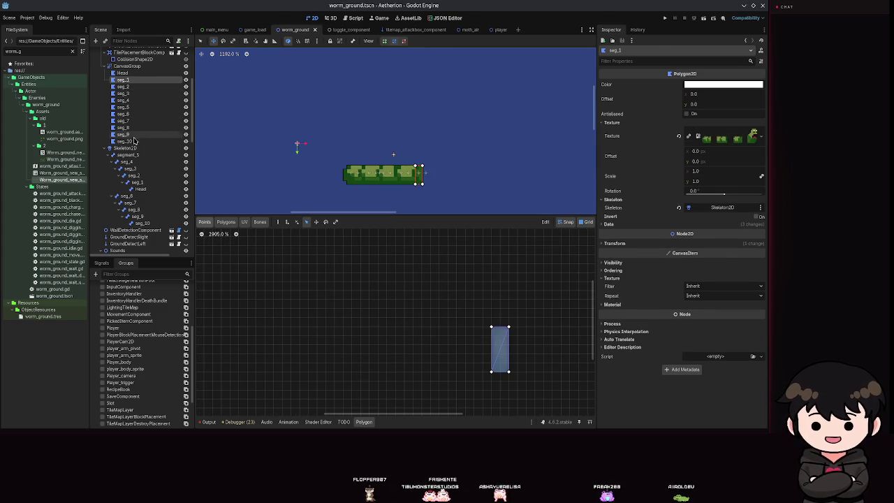
{"action": "left_click", "coordinate": [124, 141], "text": "shift"}
{"action": "left_click", "coordinate": [642, 198]}
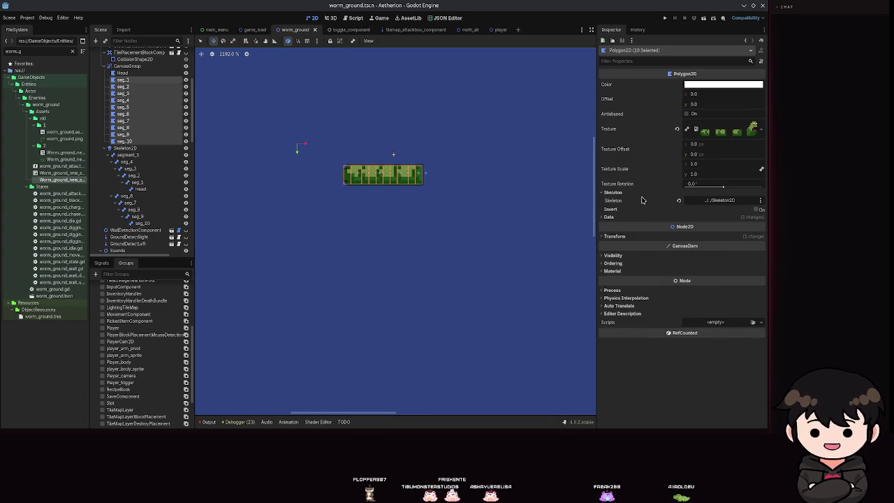
{"action": "left_click", "coordinate": [712, 201]}
{"action": "double_click", "coordinate": [360, 166]}
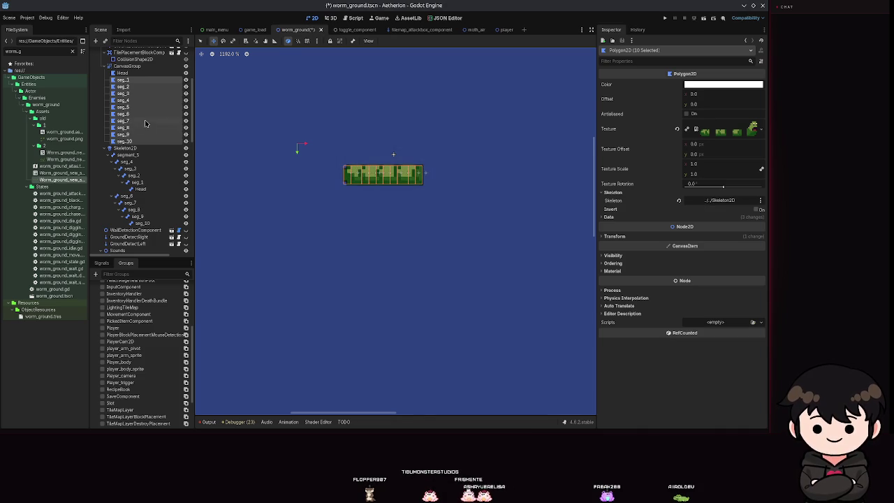
Check the segment polygons seg_4 through seg_10 individually and save the scene
{"action": "left_click", "coordinate": [128, 91]}
{"action": "left_click", "coordinate": [123, 100]}
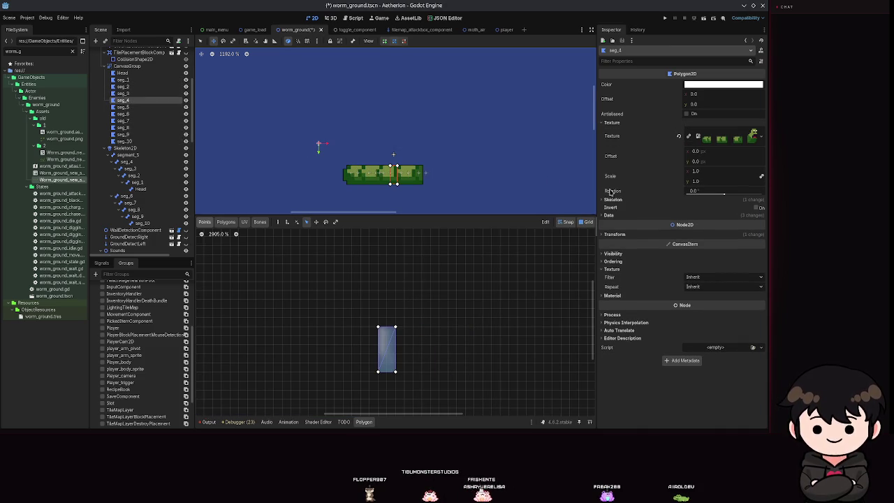
{"action": "left_click", "coordinate": [124, 107]}
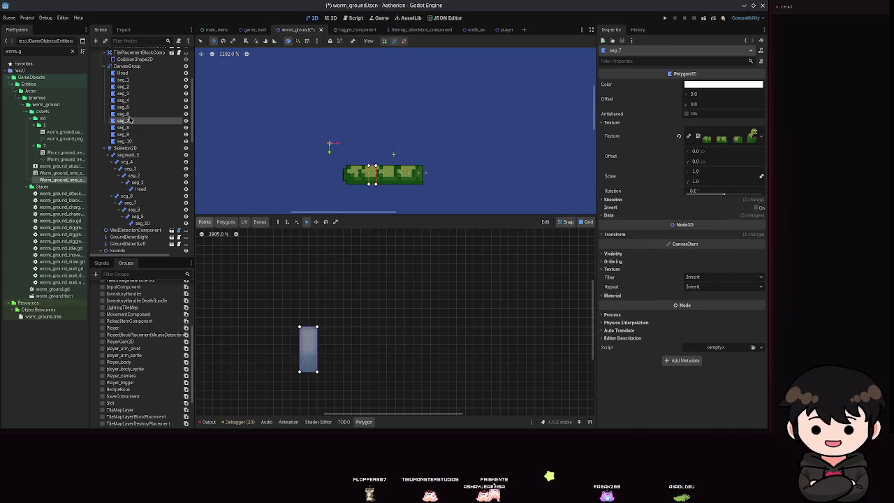
{"action": "left_click", "coordinate": [123, 120]}
{"action": "left_click", "coordinate": [124, 134]}
{"action": "left_click", "coordinate": [126, 148]}
{"action": "left_click", "coordinate": [132, 142]}
{"action": "key", "text": "ctrl+s"}
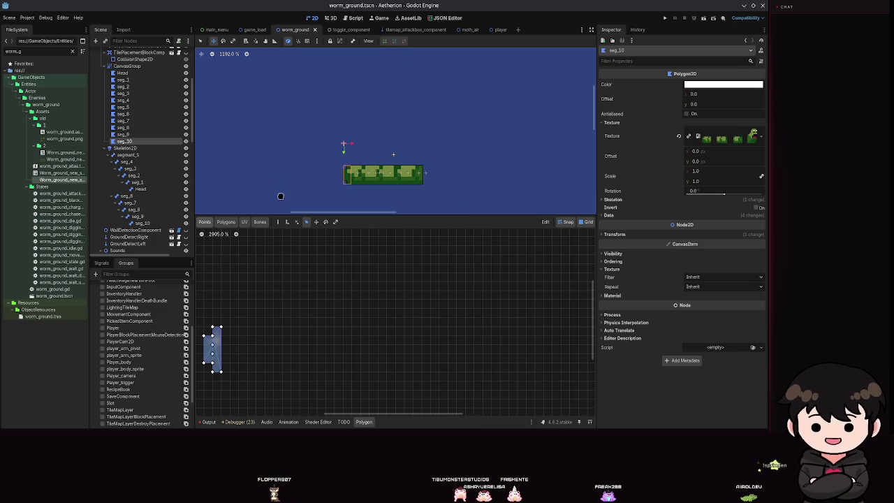
Select the Head polygon and centre it in the editor view
{"action": "left_click", "coordinate": [122, 72]}
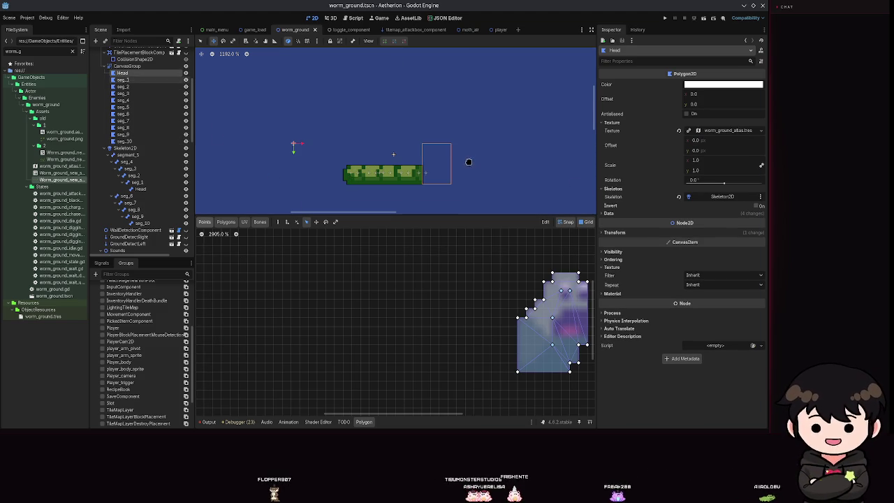
{"action": "left_click_drag", "start_coordinate": [499, 319], "coordinate": [368, 309]}
{"action": "scroll", "coordinate": [377, 304], "scroll_direction": "down", "scroll_amount": 2}
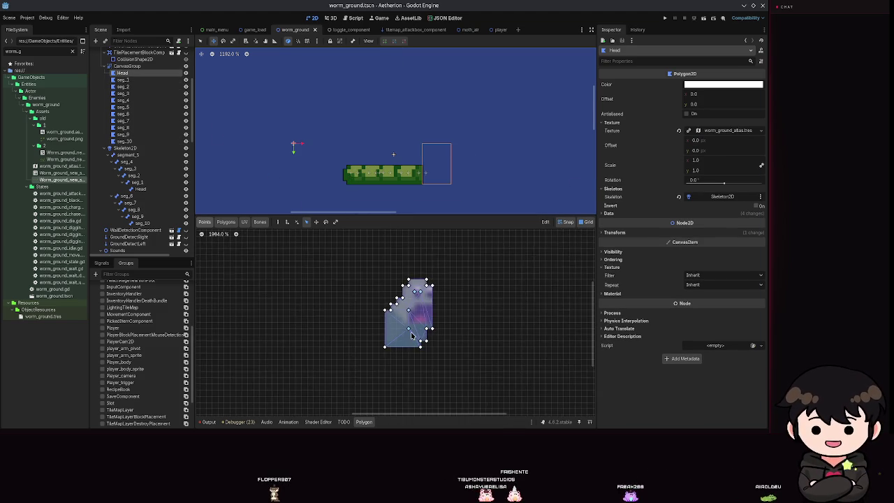
Review the old Head polygon's editor modes, then delete the Head node
{"action": "scroll", "coordinate": [412, 336], "scroll_direction": "up", "scroll_amount": 2}
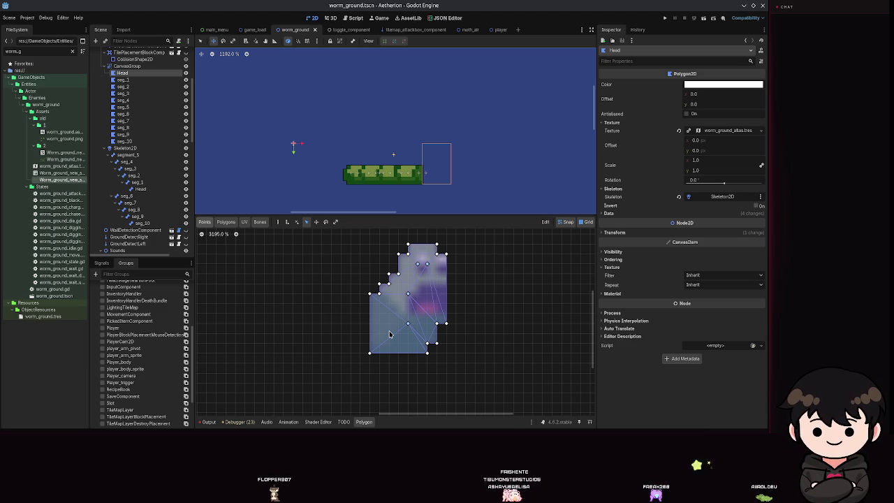
{"action": "left_click", "coordinate": [225, 222]}
{"action": "left_click", "coordinate": [244, 222]}
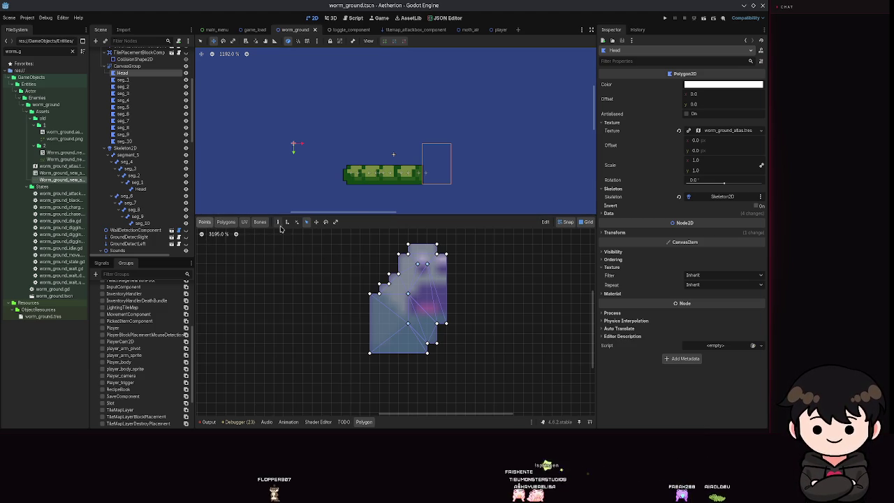
{"action": "left_click", "coordinate": [277, 222]}
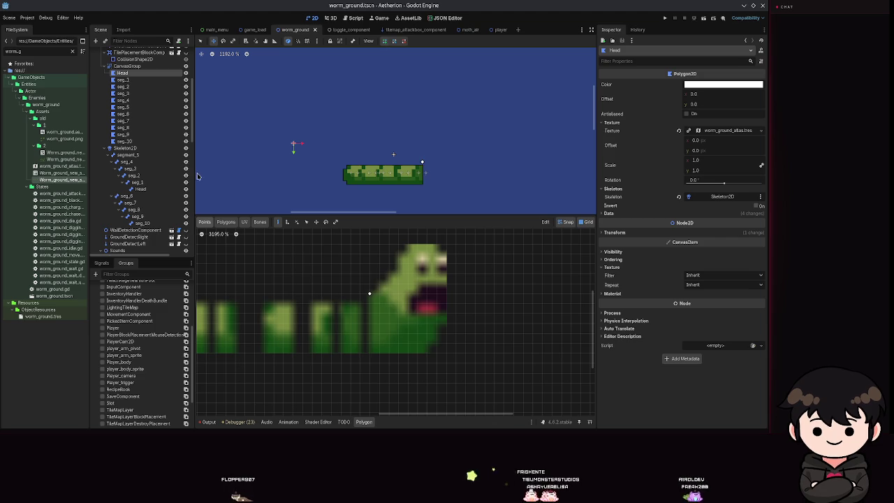
{"action": "right_click", "coordinate": [142, 73]}
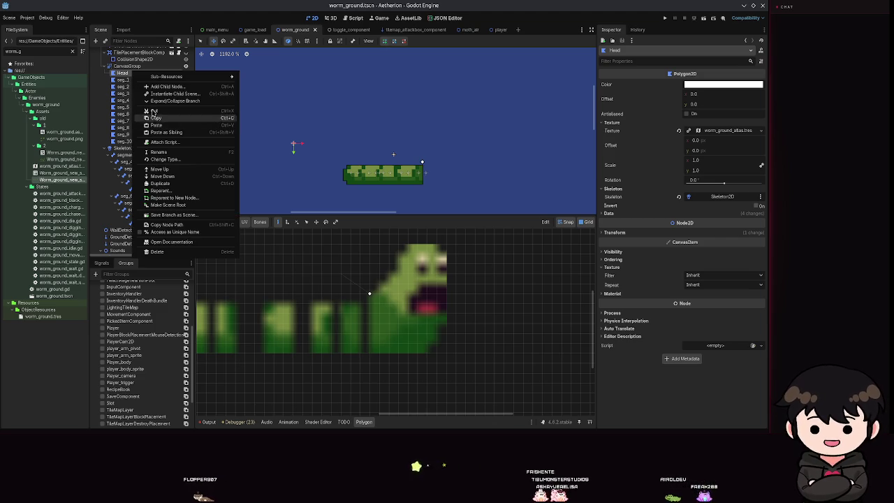
{"action": "left_click", "coordinate": [177, 252]}
{"action": "left_click", "coordinate": [367, 228]}
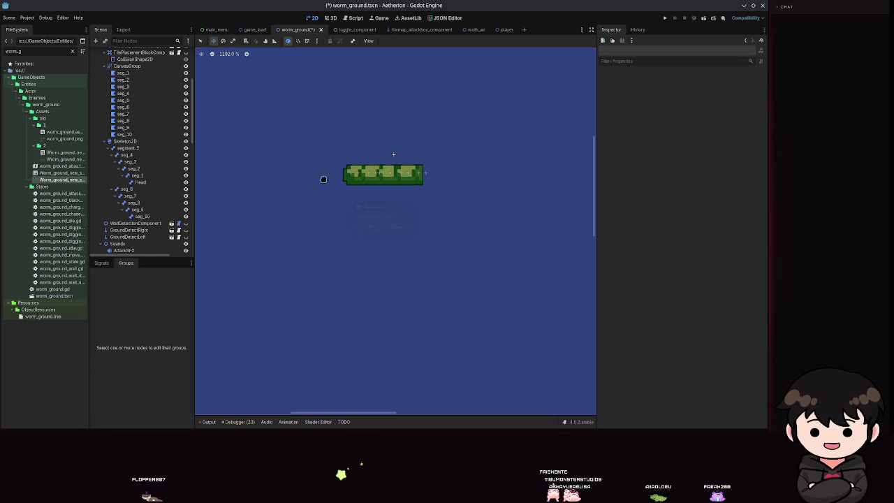
Add a new Polygon2D child under CanvasGroup
{"action": "left_click", "coordinate": [127, 67]}
{"action": "left_click", "coordinate": [96, 40]}
{"action": "type", "text": "Polyg"}
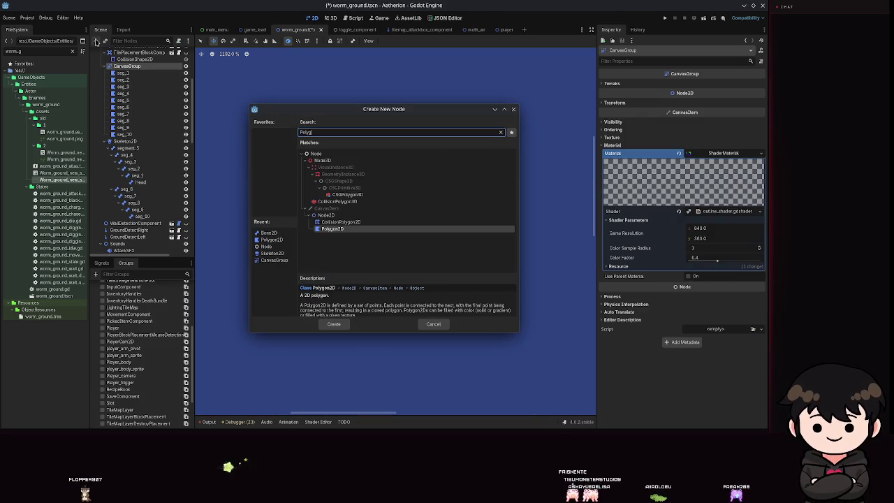
{"action": "key", "text": "Return"}
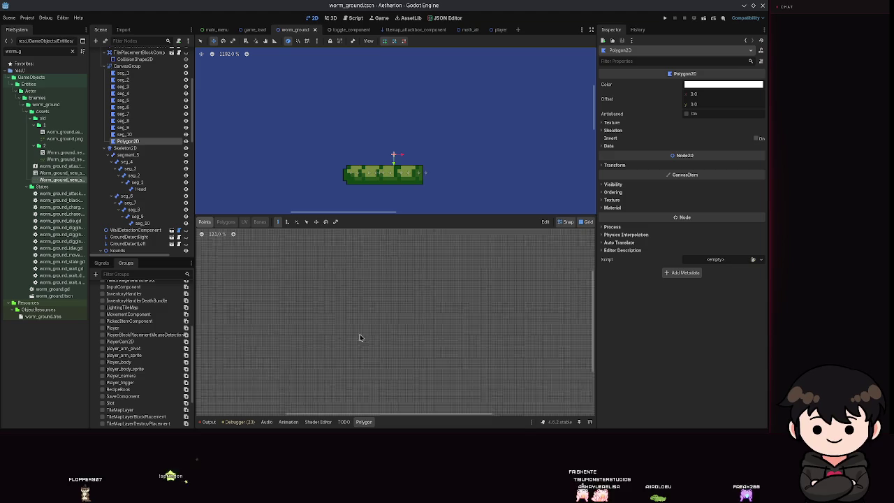
Drag the worm texture into the new Polygon2D's Texture slot
{"action": "left_click", "coordinate": [726, 122]}
{"action": "mouse_move", "coordinate": [61, 180]}
{"action": "left_mouse_down"}
{"action": "mouse_move", "coordinate": [377, 164]}
{"action": "mouse_move", "coordinate": [715, 132]}
{"action": "left_mouse_up"}
{"action": "scroll", "coordinate": [531, 318], "scroll_direction": "up", "scroll_amount": 5}
{"action": "scroll", "coordinate": [320, 258], "scroll_direction": "up", "scroll_amount": 9}
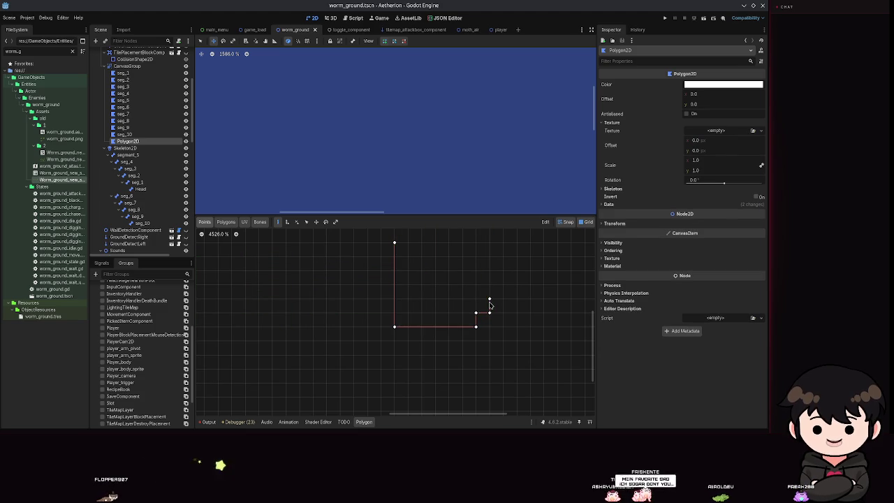
Trace a closed, stepped outline around the worm's head and save
{"action": "left_click", "coordinate": [503, 286]}
{"action": "scroll", "coordinate": [488, 307], "scroll_direction": "up", "scroll_amount": 4}
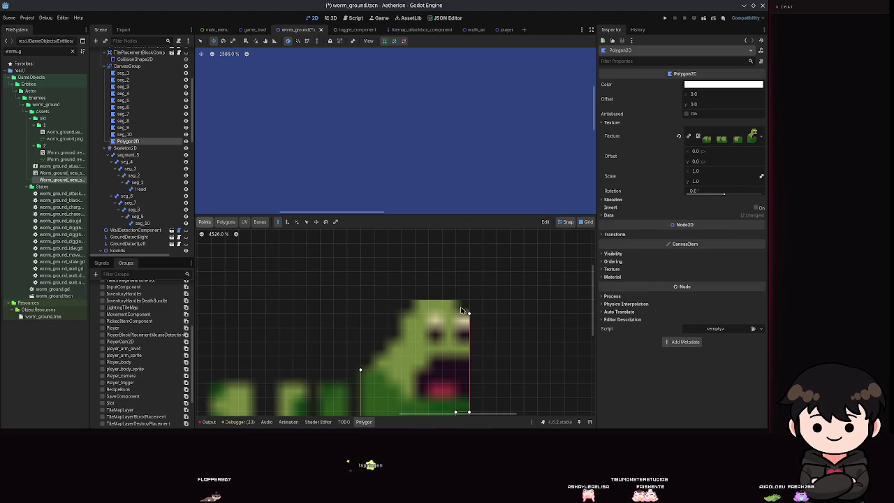
{"action": "left_click", "coordinate": [360, 370]}
{"action": "scroll", "coordinate": [383, 335], "scroll_direction": "down", "scroll_amount": 3}
{"action": "key", "text": "ctrl+s"}
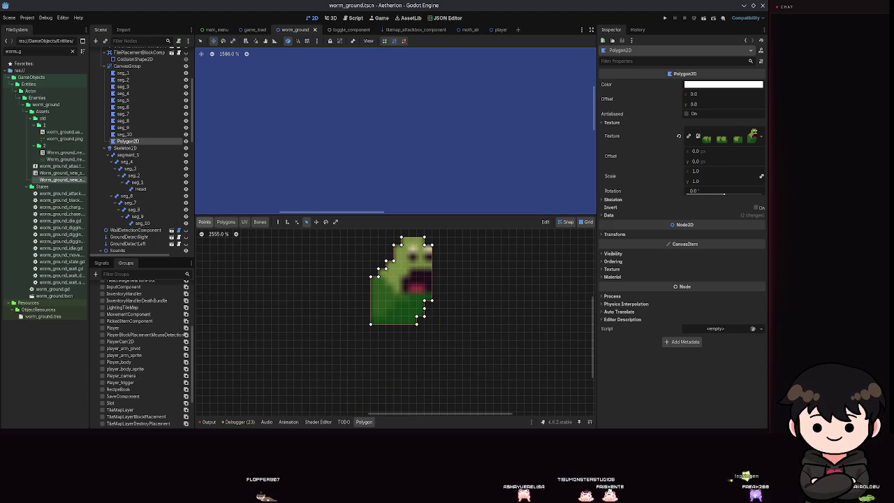
Add two interior points inside the head outline and save the scene
{"action": "scroll", "coordinate": [402, 308], "scroll_direction": "up", "scroll_amount": 5}
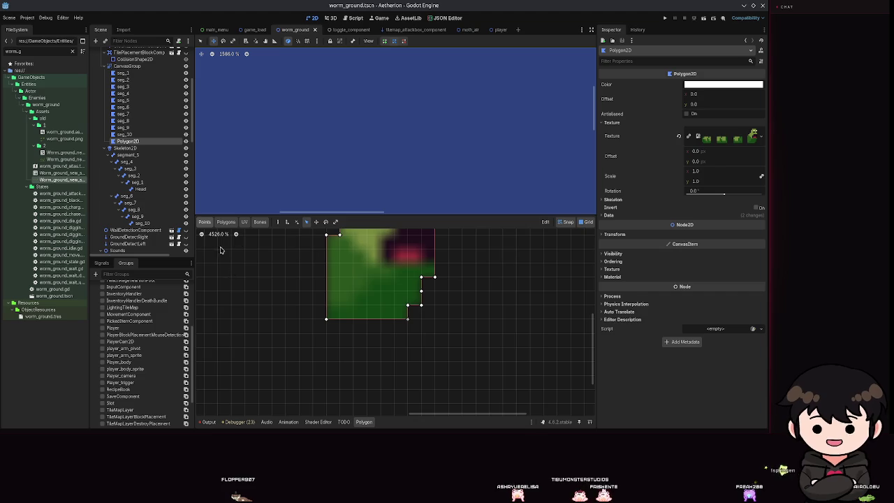
{"action": "left_click", "coordinate": [287, 222]}
{"action": "scroll", "coordinate": [354, 307], "scroll_direction": "up", "scroll_amount": 2}
{"action": "left_click", "coordinate": [353, 282]}
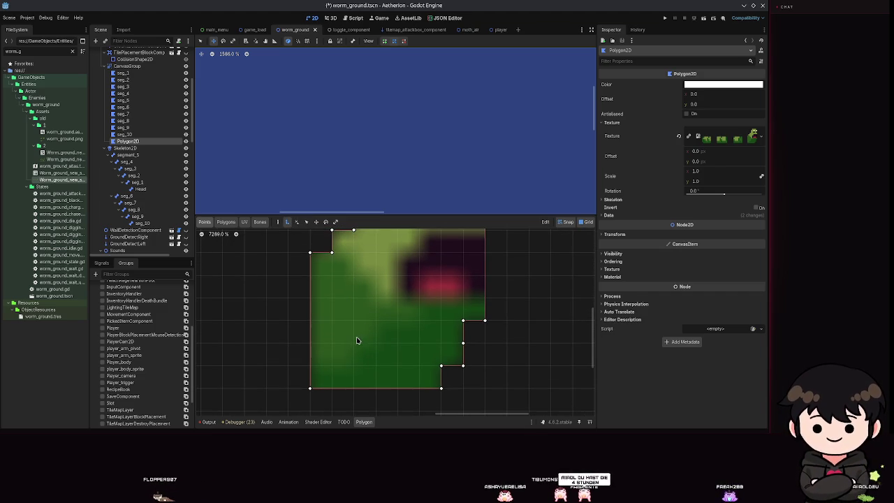
{"action": "scroll", "coordinate": [365, 370], "scroll_direction": "up", "scroll_amount": 3}
{"action": "left_click", "coordinate": [381, 263]}
{"action": "scroll", "coordinate": [408, 312], "scroll_direction": "down", "scroll_amount": 3}
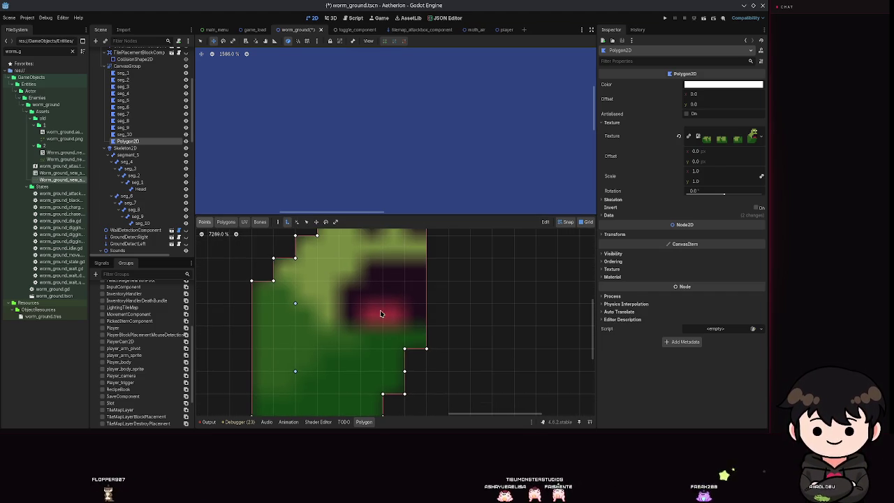
{"action": "scroll", "coordinate": [361, 309], "scroll_direction": "down", "scroll_amount": 4}
{"action": "key", "text": "ctrl+s"}
{"action": "scroll", "coordinate": [362, 342], "scroll_direction": "up", "scroll_amount": 2}
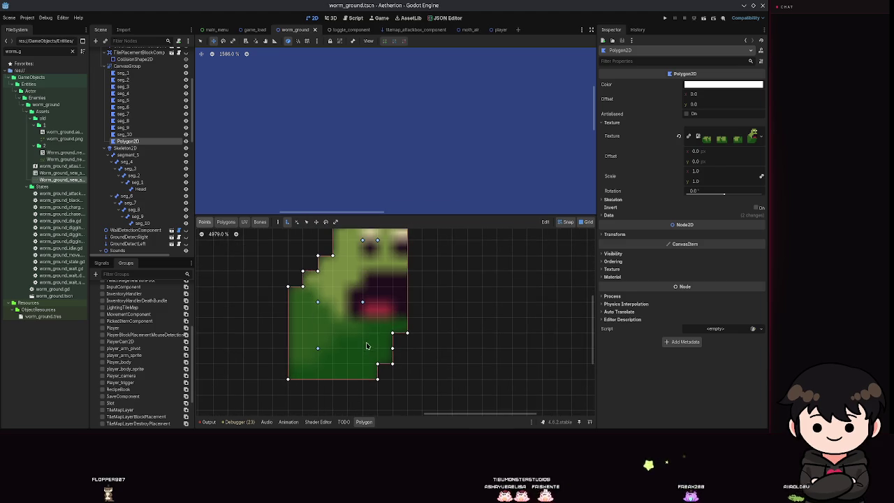
{"action": "key", "text": "ctrl+s"}
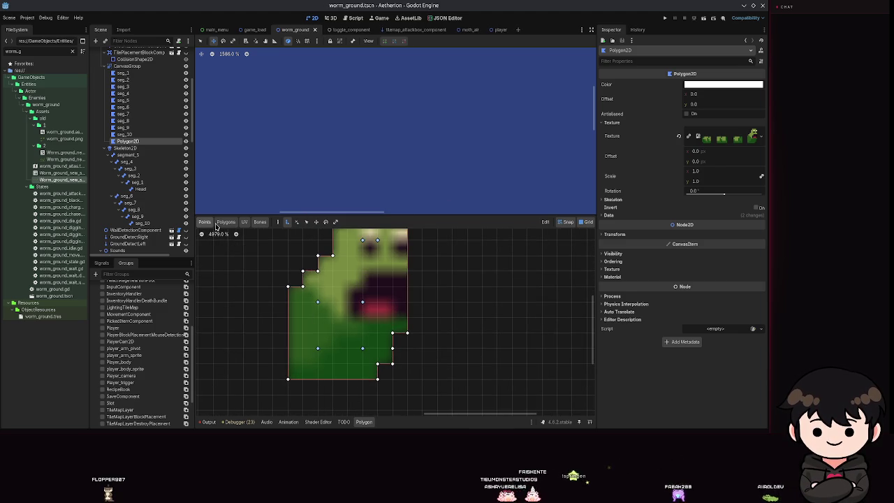
Build internal triangles over the head's left side and bottom, then save
{"action": "scroll", "coordinate": [308, 389], "scroll_direction": "up", "scroll_amount": 3}
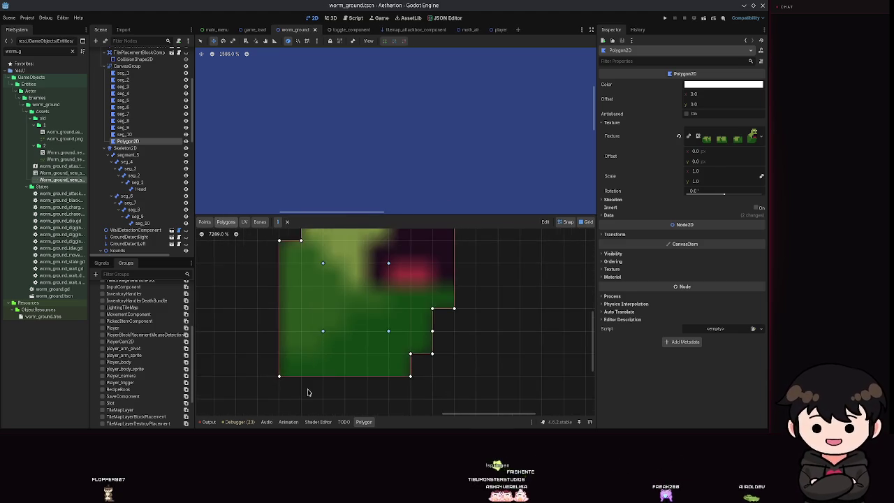
{"action": "left_click", "coordinate": [287, 355]}
{"action": "left_click", "coordinate": [335, 304]}
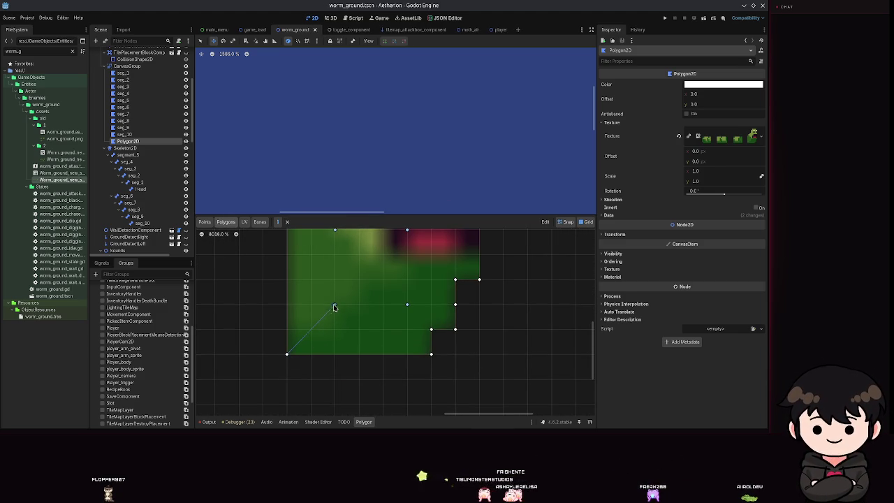
{"action": "left_click", "coordinate": [325, 235]}
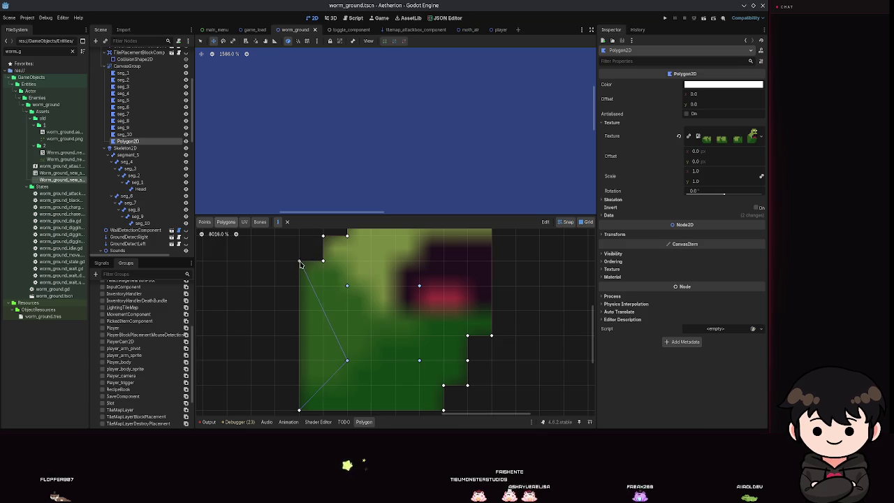
{"action": "left_click", "coordinate": [304, 328]}
{"action": "left_click", "coordinate": [328, 302]}
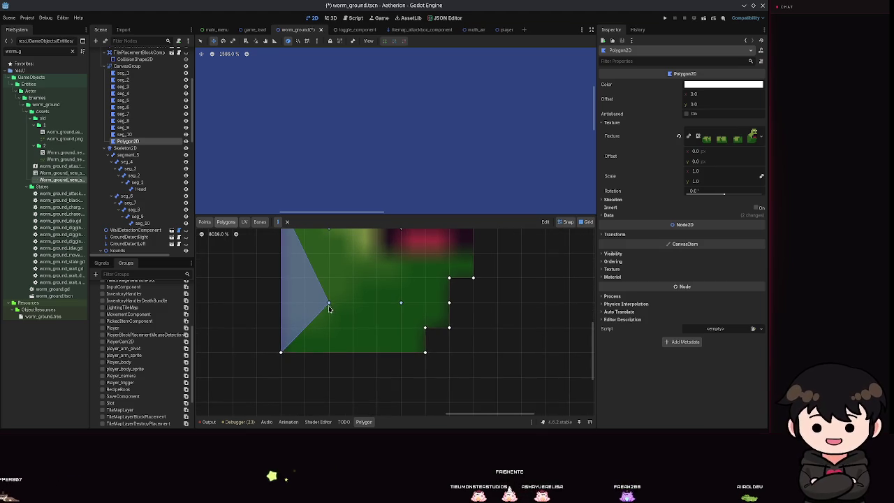
{"action": "left_click", "coordinate": [424, 352]}
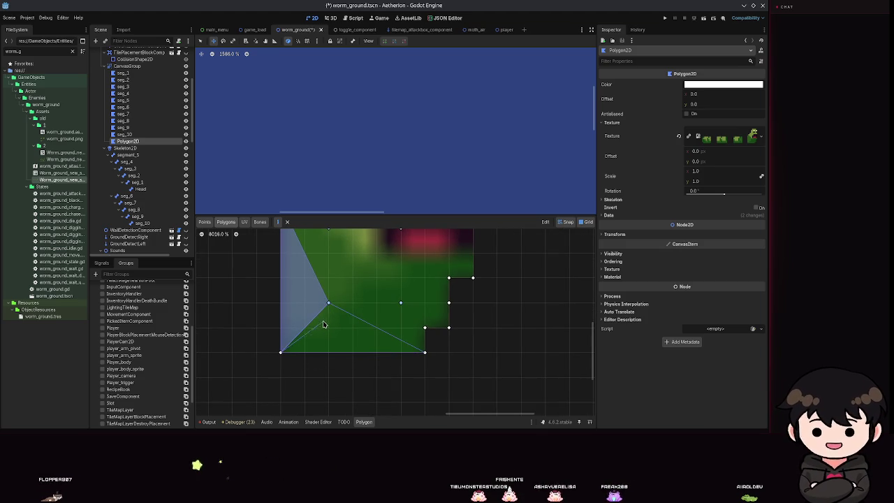
{"action": "left_click", "coordinate": [280, 352]}
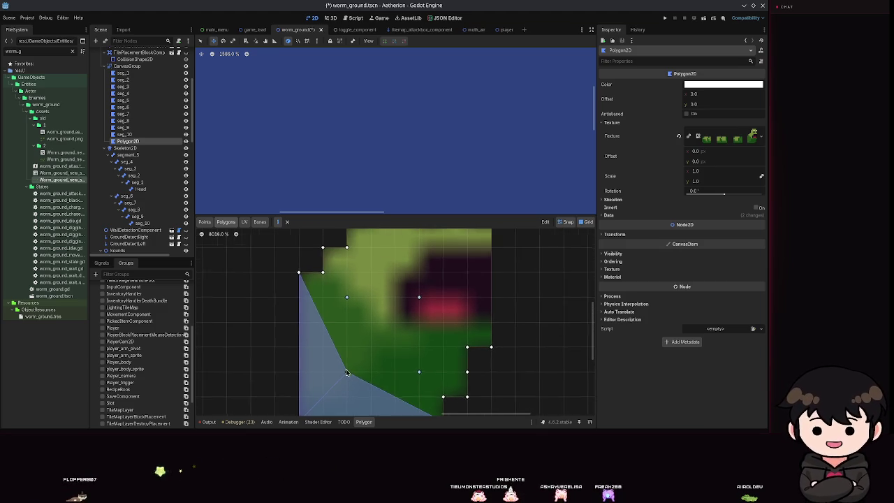
{"action": "left_click", "coordinate": [298, 273]}
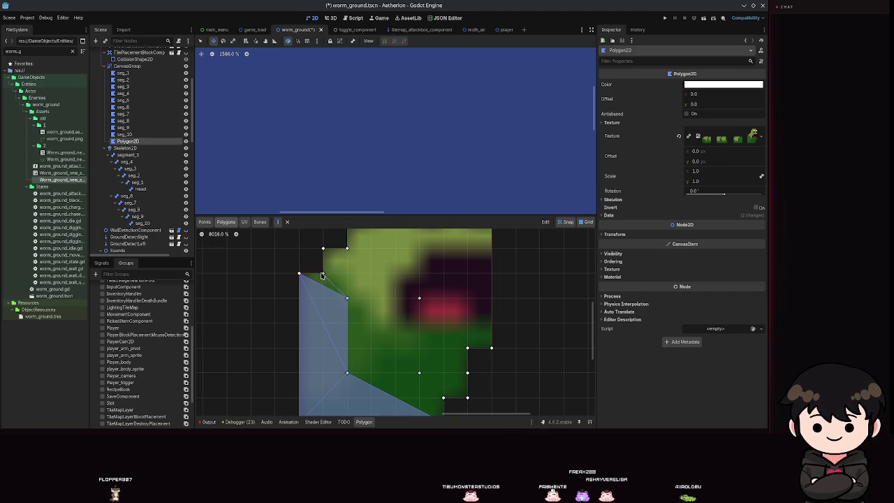
{"action": "scroll", "coordinate": [311, 314], "scroll_direction": "up", "scroll_amount": 2}
{"action": "scroll", "coordinate": [311, 314], "scroll_direction": "right", "scroll_amount": 1}
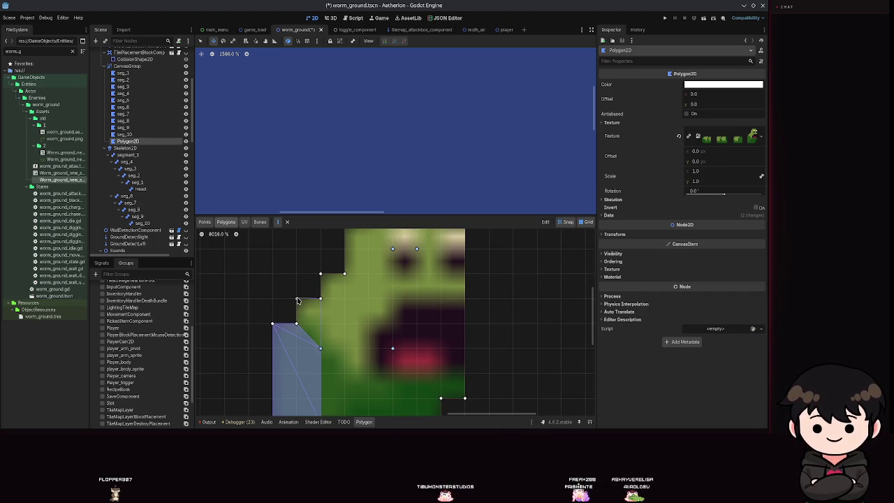
{"action": "left_click", "coordinate": [321, 351]}
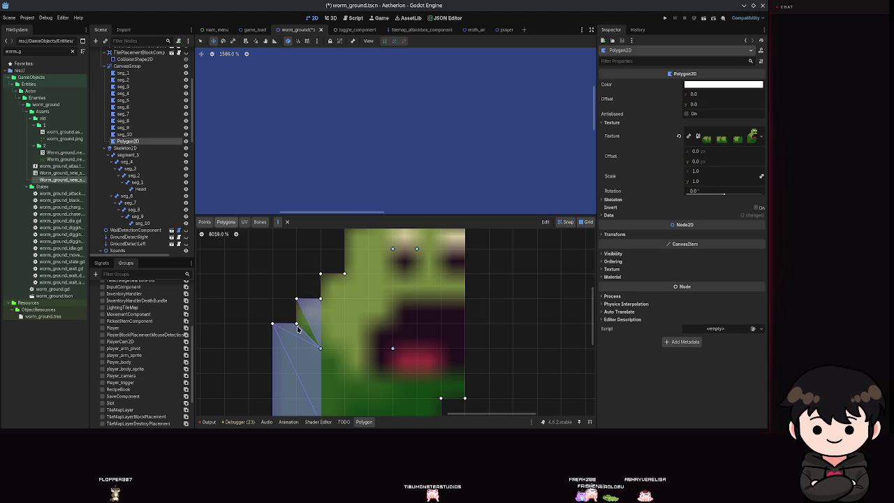
{"action": "key", "text": "ctrl+s"}
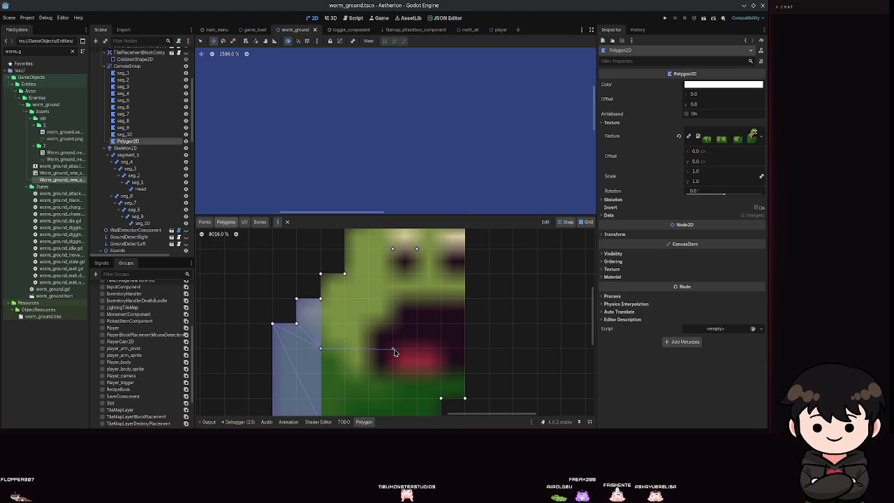
Add more internal polygons covering the lower-left area and mouth, then save
{"action": "left_click", "coordinate": [326, 349]}
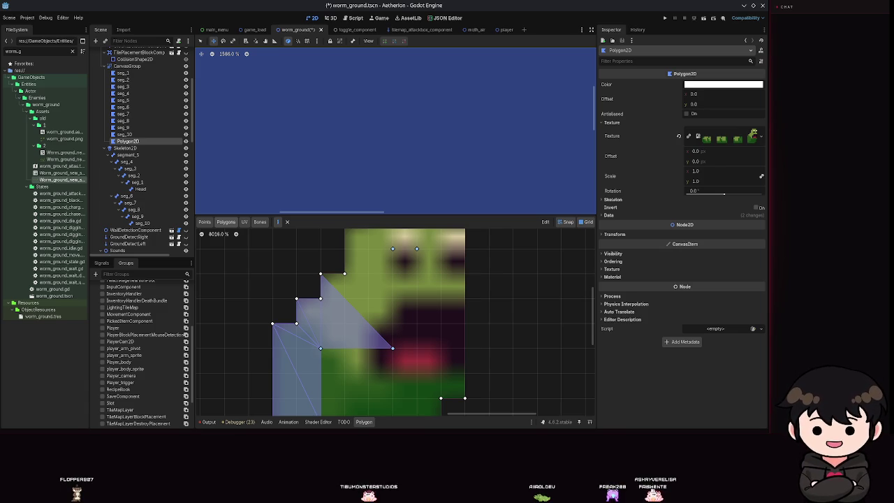
{"action": "scroll", "coordinate": [419, 342], "scroll_direction": "down", "scroll_amount": 2}
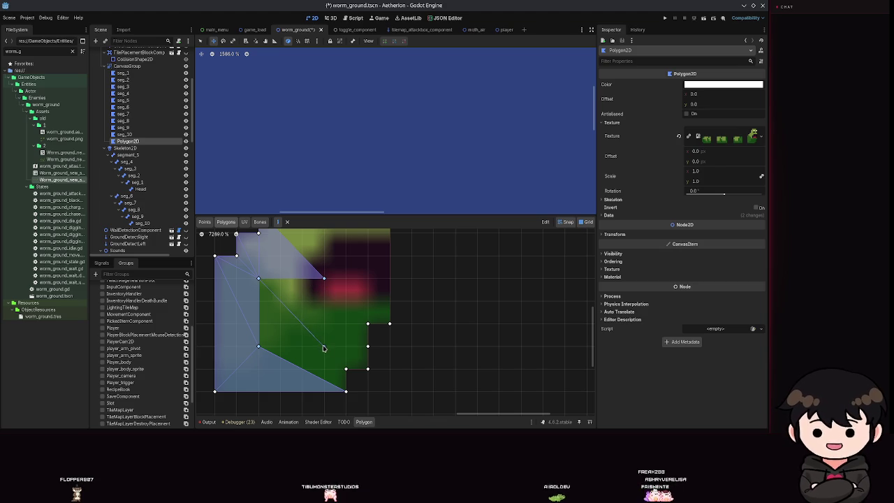
{"action": "left_click", "coordinate": [258, 280]}
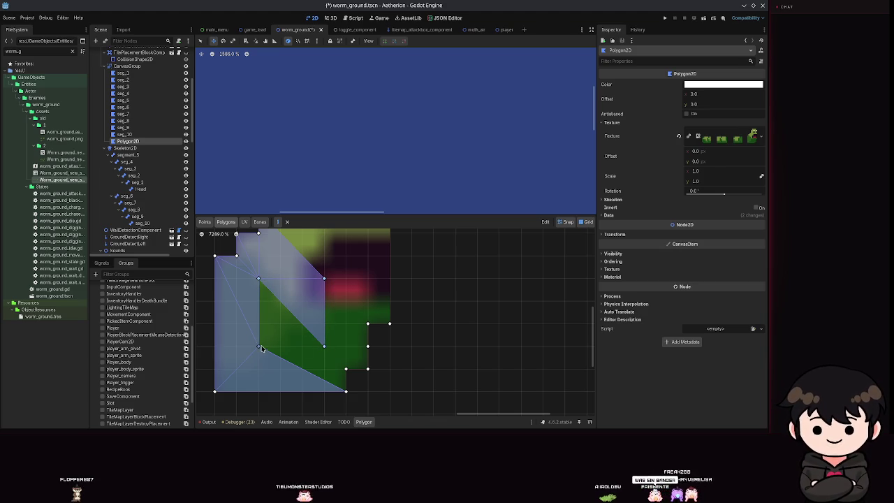
{"action": "left_click", "coordinate": [324, 347]}
{"action": "left_click", "coordinate": [259, 346]}
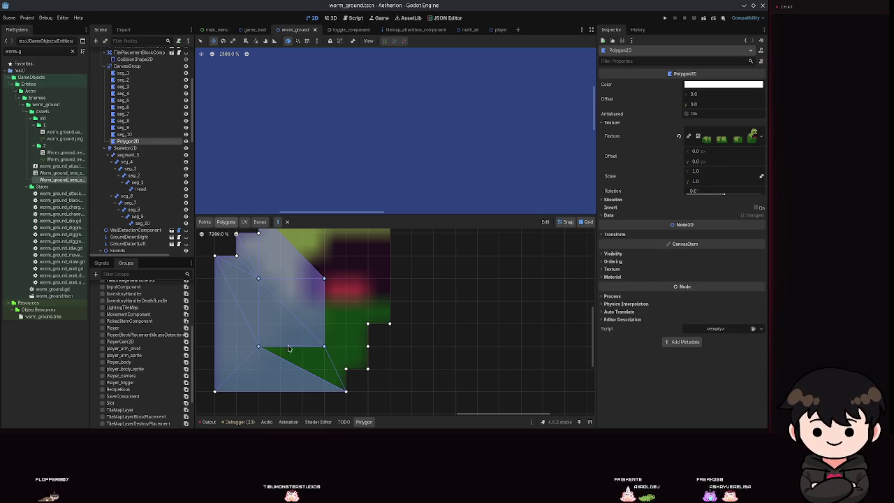
{"action": "left_click", "coordinate": [259, 347]}
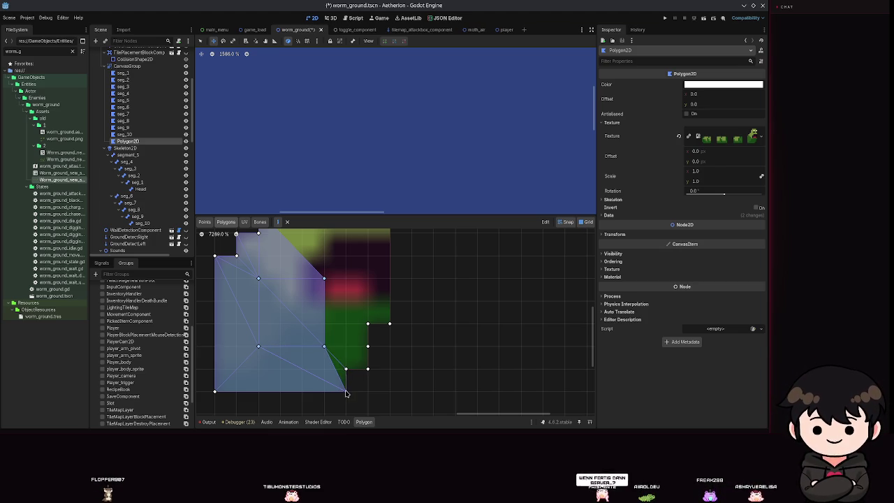
{"action": "key", "text": "ctrl+s"}
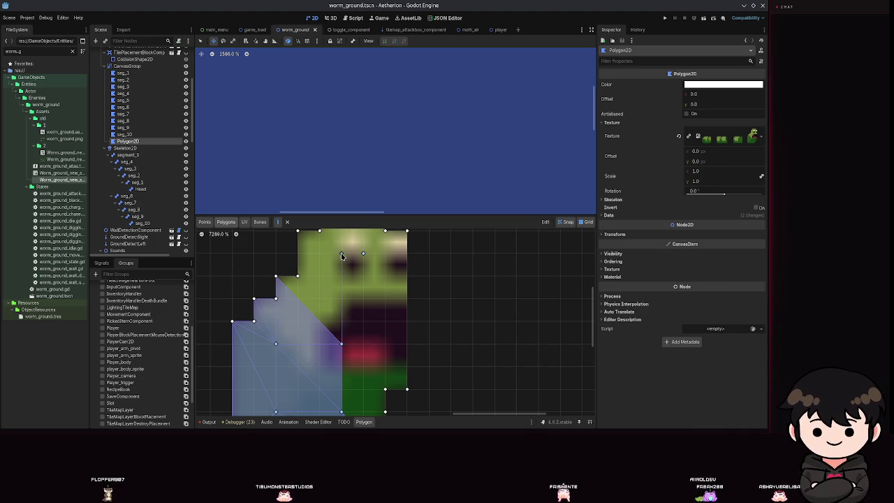
Add a triangle along the mouth's left edge of the head polygon and save
{"action": "left_click", "coordinate": [298, 278]}
{"action": "scroll", "coordinate": [331, 370], "scroll_direction": "down", "scroll_amount": 2}
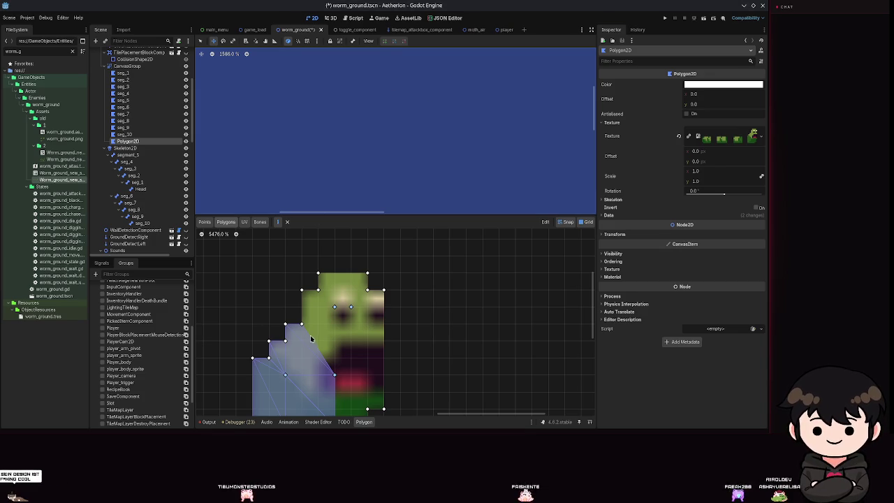
{"action": "left_click_drag", "start_coordinate": [321, 323], "coordinate": [334, 279]}
{"action": "scroll", "coordinate": [328, 305], "scroll_direction": "up", "scroll_amount": 3}
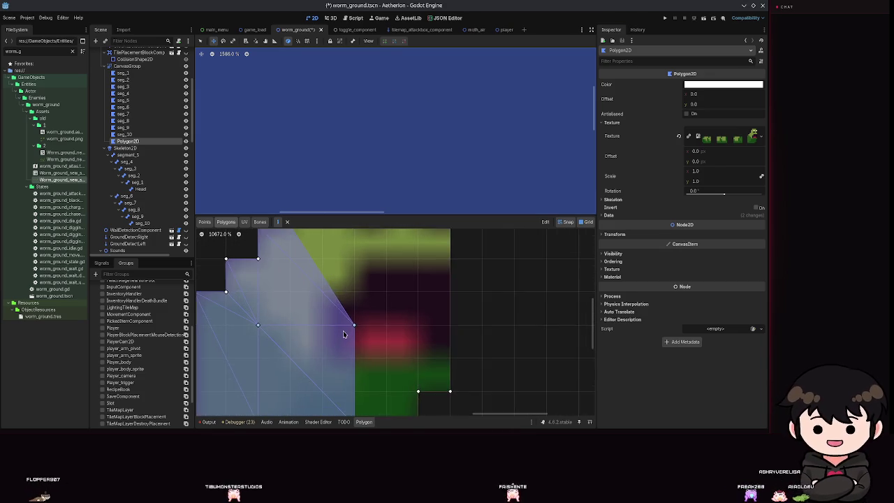
{"action": "scroll", "coordinate": [357, 321], "scroll_direction": "down", "scroll_amount": 2}
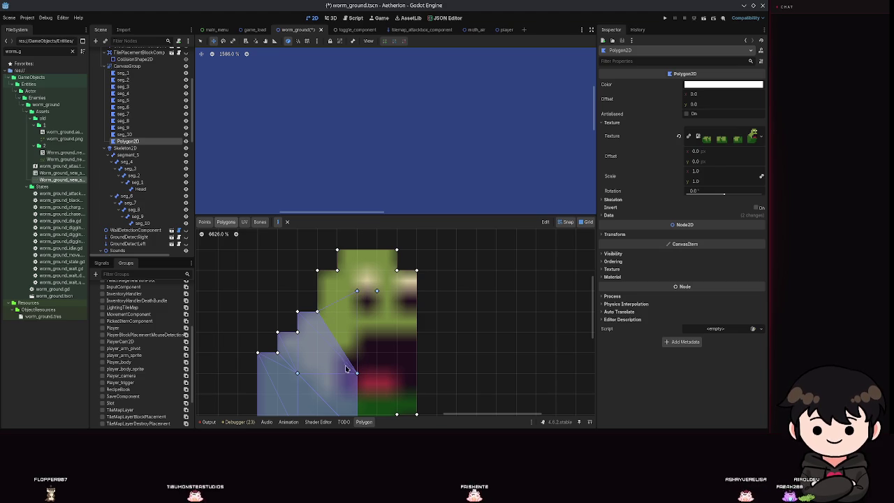
{"action": "left_click", "coordinate": [357, 373]}
{"action": "key", "text": "ctrl+s"}
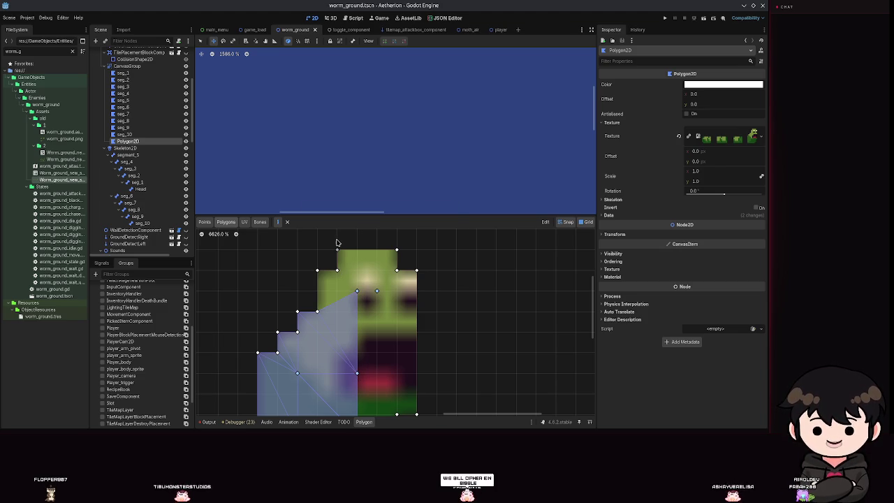
Add triangles beside the eye, across the top of the head, and over the top-right wedges
{"action": "scroll", "coordinate": [339, 290], "scroll_direction": "up", "scroll_amount": 1}
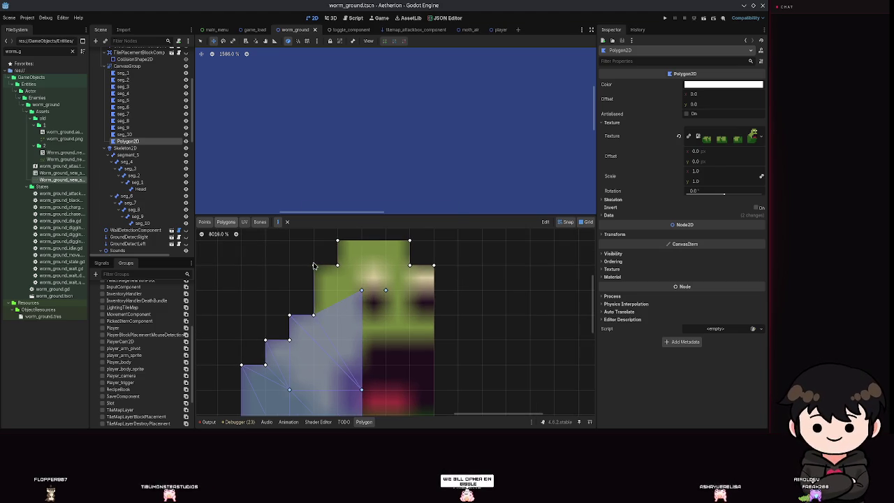
{"action": "left_click", "coordinate": [314, 316]}
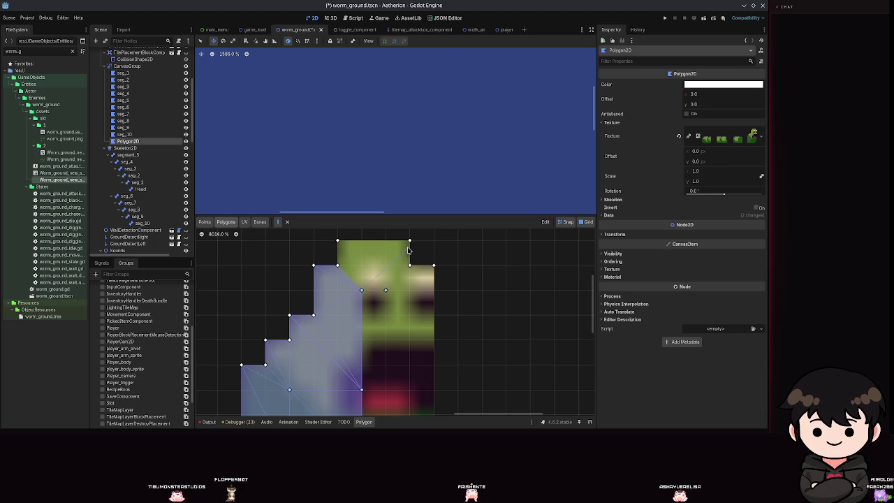
{"action": "left_click", "coordinate": [338, 242]}
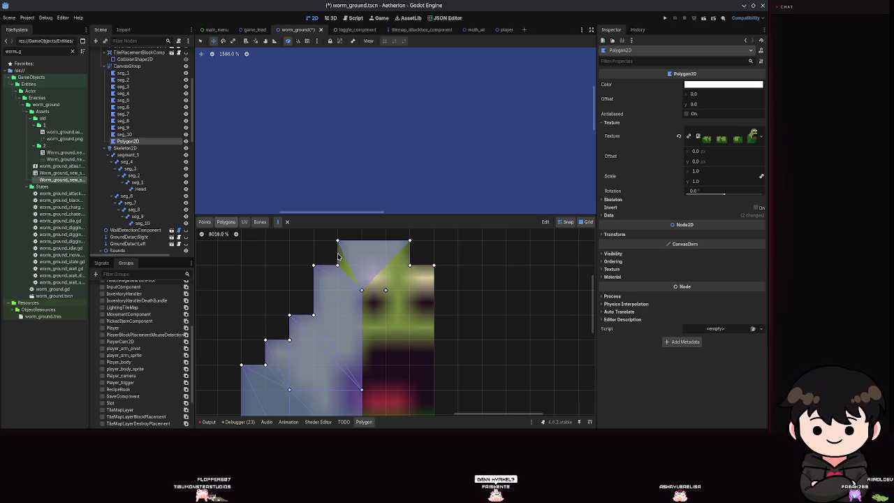
{"action": "left_click", "coordinate": [362, 290]}
{"action": "key", "text": "ctrl+s"}
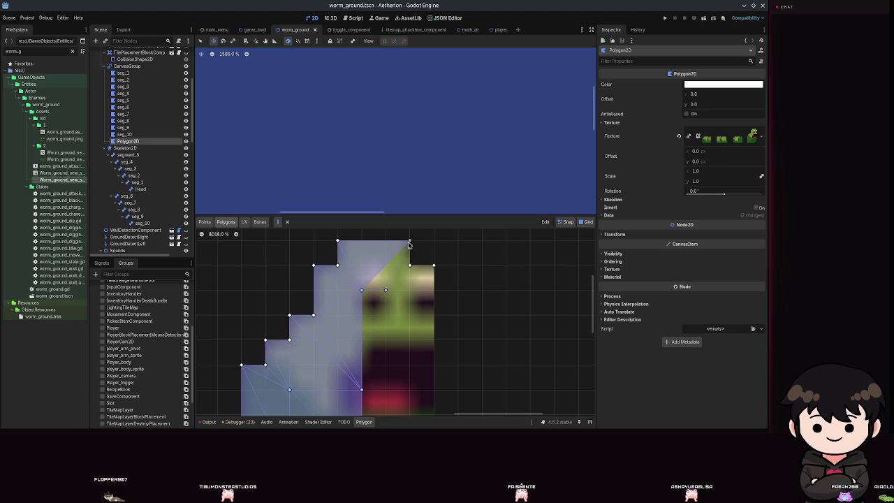
{"action": "left_click", "coordinate": [362, 291]}
{"action": "key", "text": "ctrl+s"}
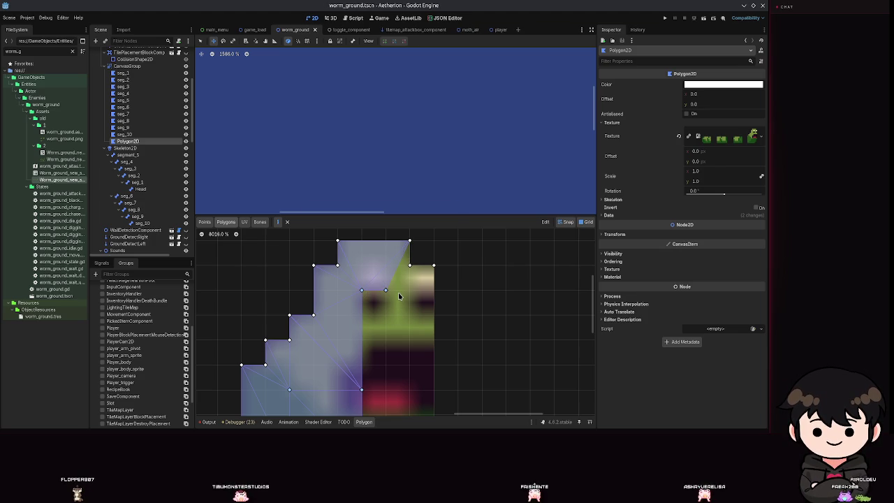
Fill the lower-right corner of the head shape with a triangle
{"action": "scroll", "coordinate": [399, 294], "scroll_direction": "up", "scroll_amount": 3}
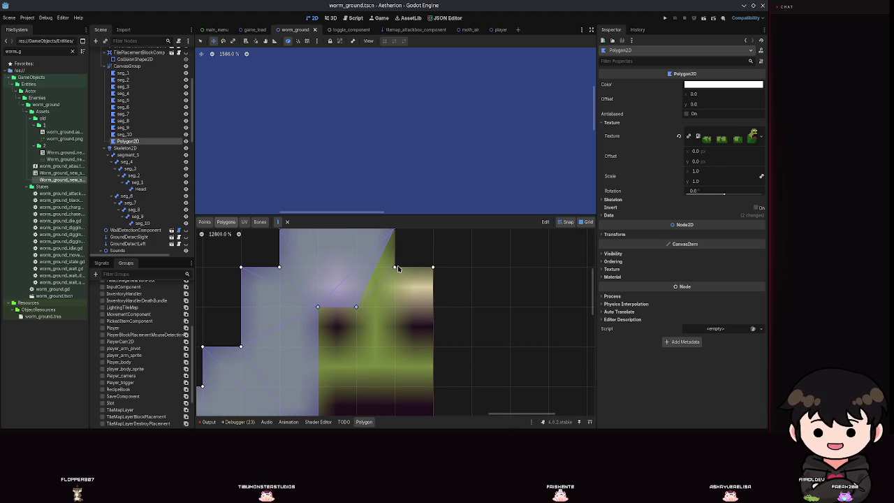
{"action": "scroll", "coordinate": [381, 307], "scroll_direction": "up", "scroll_amount": 2}
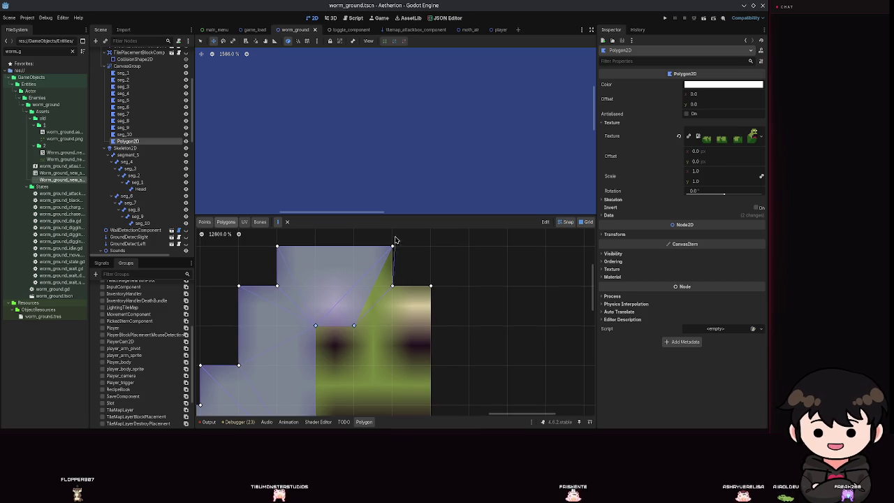
{"action": "left_click", "coordinate": [355, 323]}
{"action": "scroll", "coordinate": [355, 323], "scroll_direction": "down", "scroll_amount": 4}
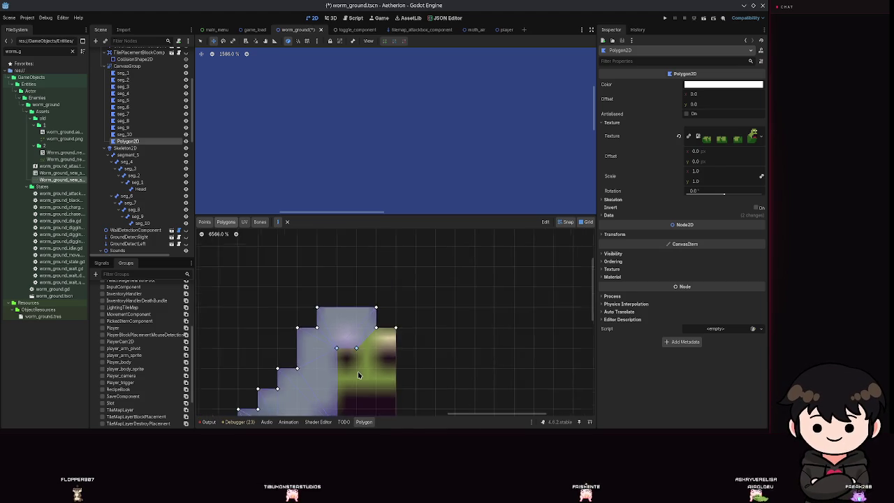
{"action": "scroll", "coordinate": [345, 260], "scroll_direction": "down", "scroll_amount": 3}
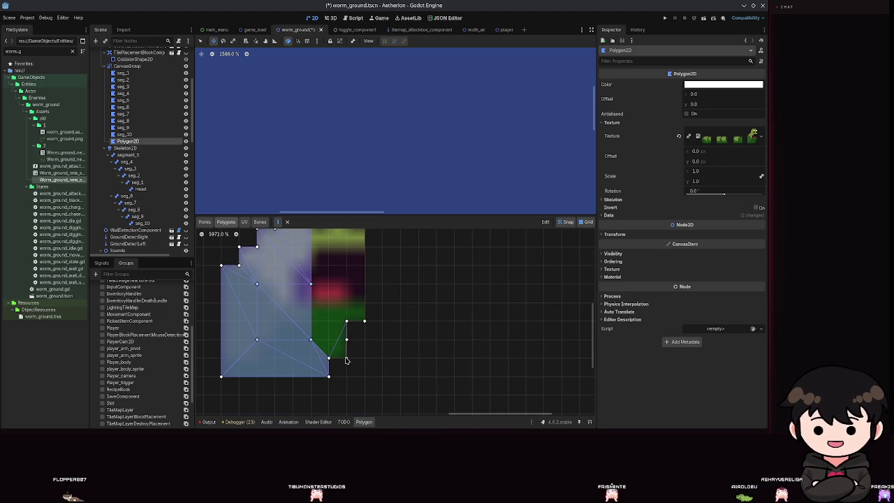
{"action": "left_click", "coordinate": [346, 357]}
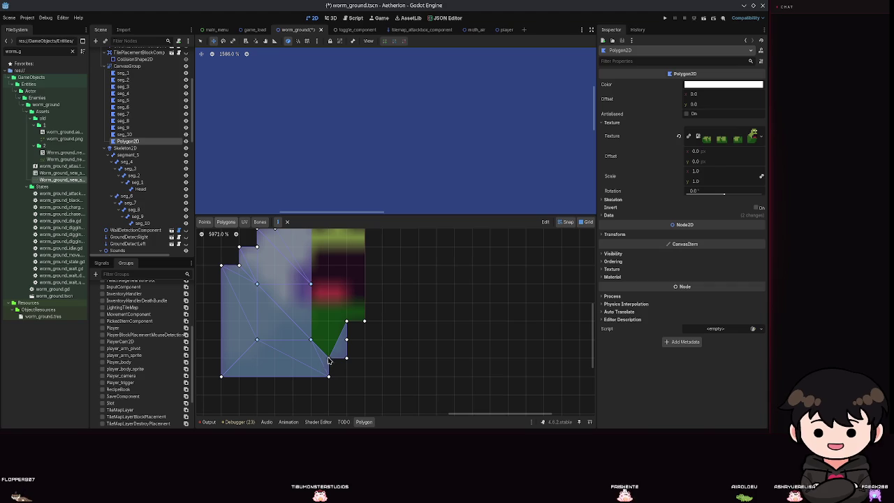
Run an edge from the bottom right up to the eye and close the right-side mouth triangle
{"action": "scroll", "coordinate": [313, 342], "scroll_direction": "up", "scroll_amount": 3}
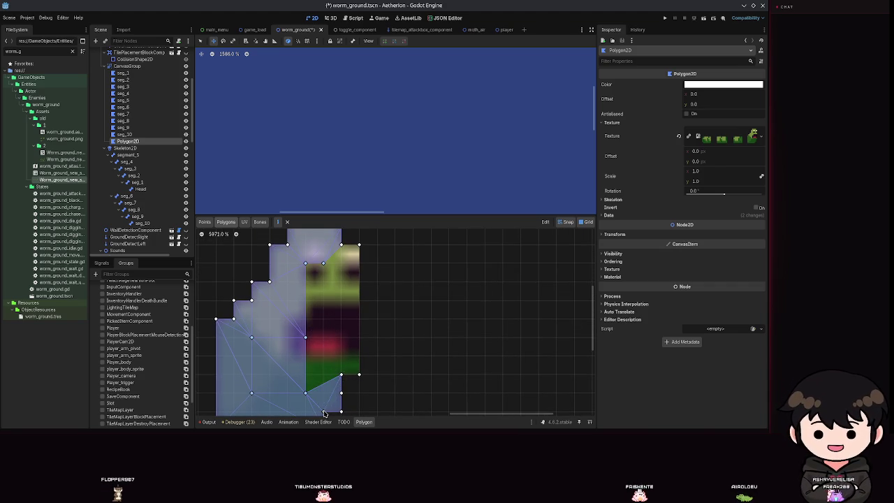
{"action": "scroll", "coordinate": [336, 384], "scroll_direction": "down", "scroll_amount": 2}
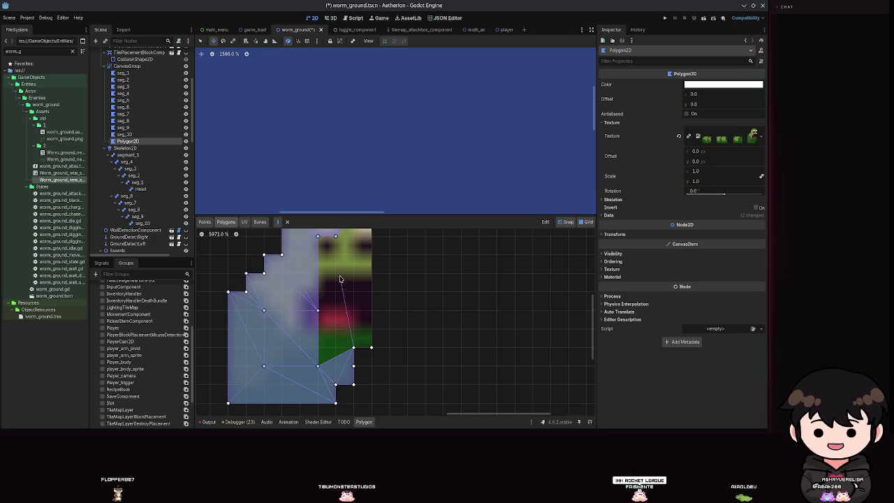
{"action": "left_click", "coordinate": [318, 236]}
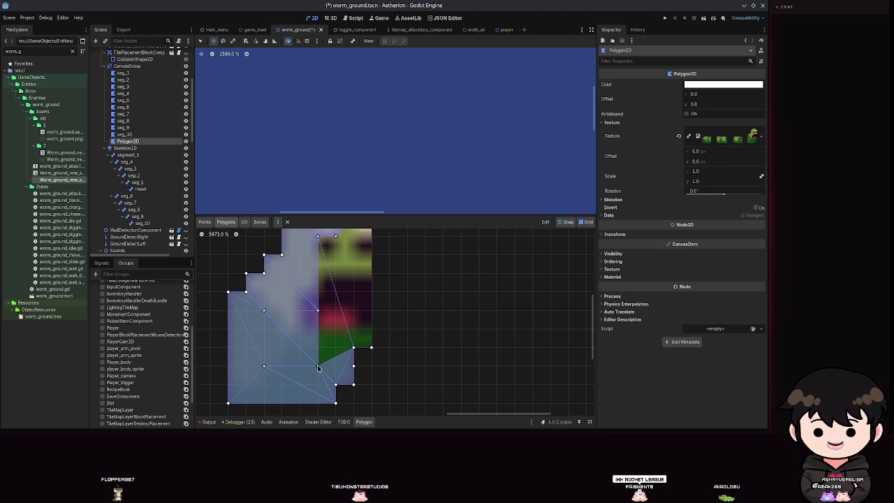
{"action": "scroll", "coordinate": [321, 367], "scroll_direction": "up", "scroll_amount": 5}
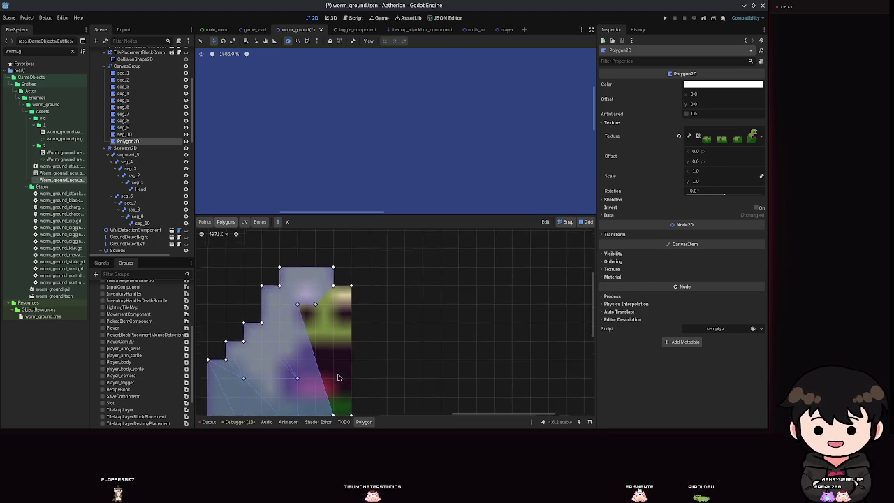
{"action": "scroll", "coordinate": [275, 269], "scroll_direction": "down", "scroll_amount": 1}
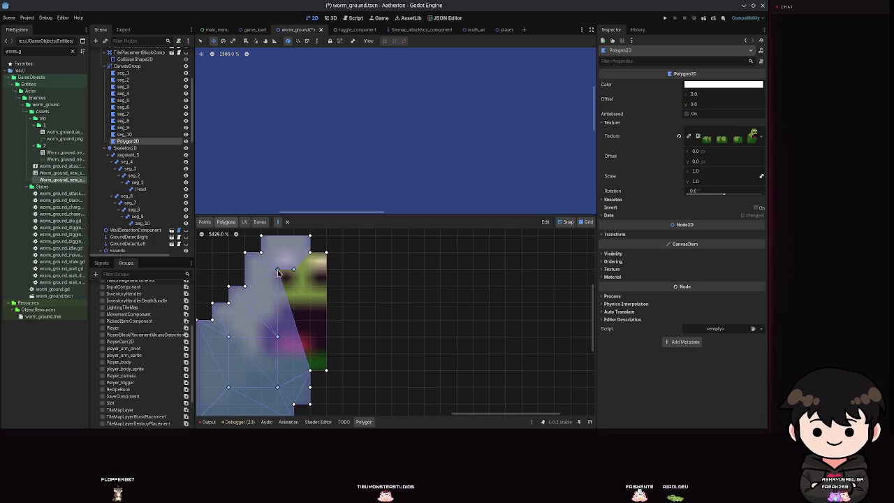
{"action": "left_click", "coordinate": [277, 270]}
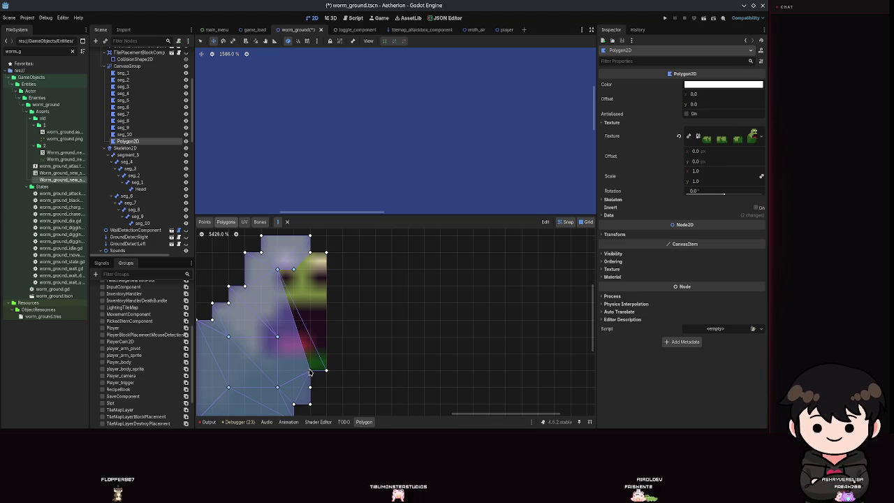
{"action": "left_click", "coordinate": [293, 270]}
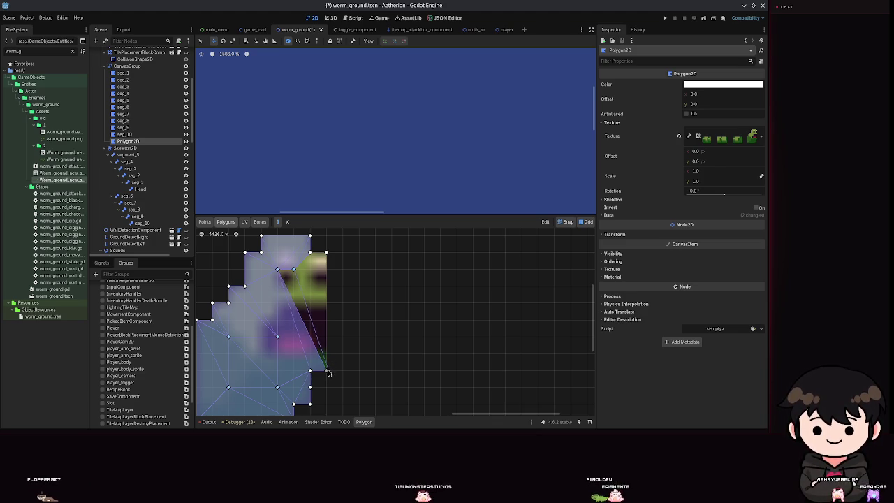
{"action": "key", "text": "ctrl+s"}
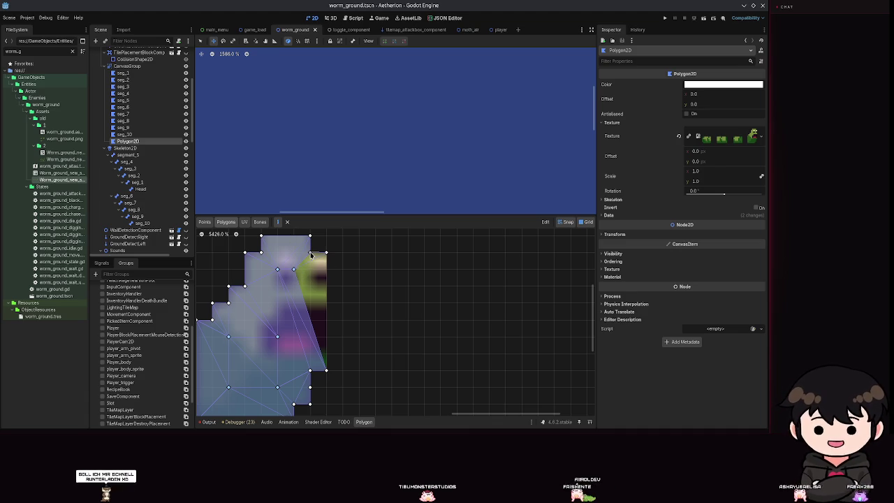
Zoom out to inspect the triangulated head and save the scene
{"action": "scroll", "coordinate": [330, 335], "scroll_direction": "up", "scroll_amount": 1}
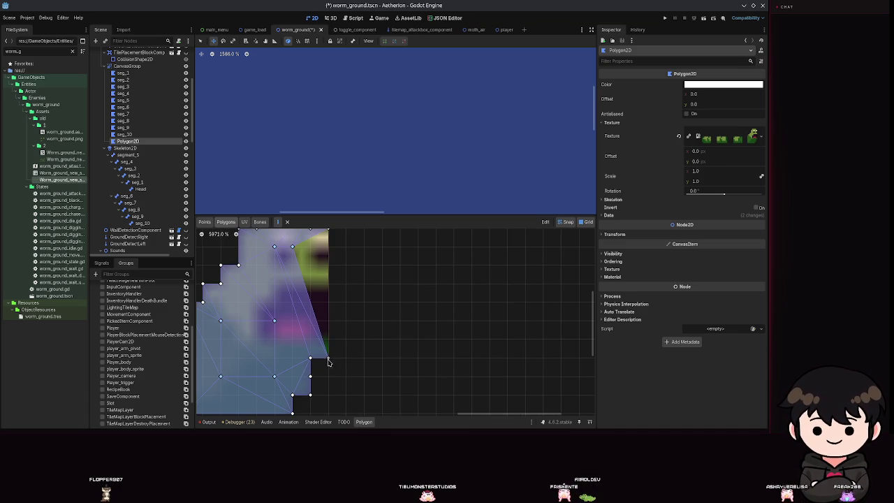
{"action": "scroll", "coordinate": [322, 299], "scroll_direction": "up", "scroll_amount": 3}
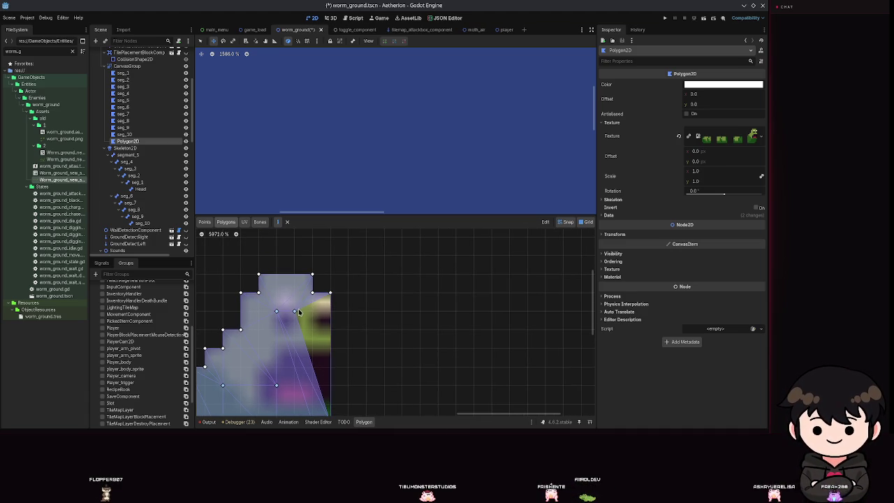
{"action": "scroll", "coordinate": [324, 341], "scroll_direction": "down", "scroll_amount": 2}
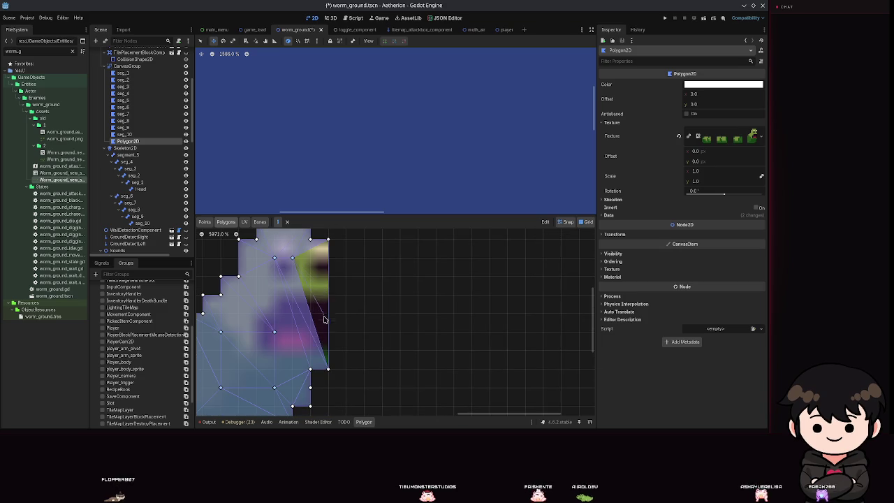
{"action": "scroll", "coordinate": [327, 371], "scroll_direction": "down", "scroll_amount": 6}
{"action": "key", "text": "ctrl+s"}
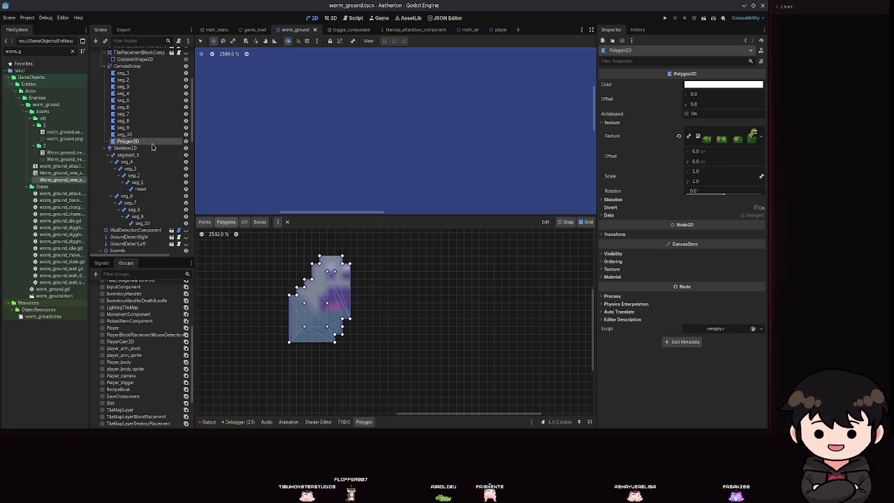
Drag the head polygon left onto the worm body, save, and rename it Head
{"action": "scroll", "coordinate": [409, 181], "scroll_direction": "down", "scroll_amount": 10}
{"action": "scroll", "coordinate": [372, 182], "scroll_direction": "right", "scroll_amount": 5}
{"action": "scroll", "coordinate": [372, 182], "scroll_direction": "up", "scroll_amount": 2}
{"action": "left_click_drag", "start_coordinate": [363, 140], "coordinate": [268, 137]}
{"action": "scroll", "coordinate": [303, 164], "scroll_direction": "up", "scroll_amount": 2}
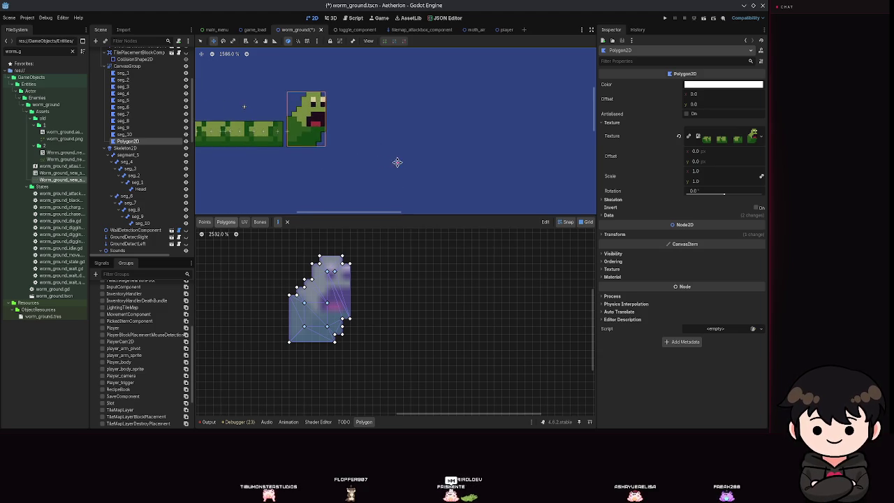
{"action": "scroll", "coordinate": [342, 148], "scroll_direction": "left", "scroll_amount": 4}
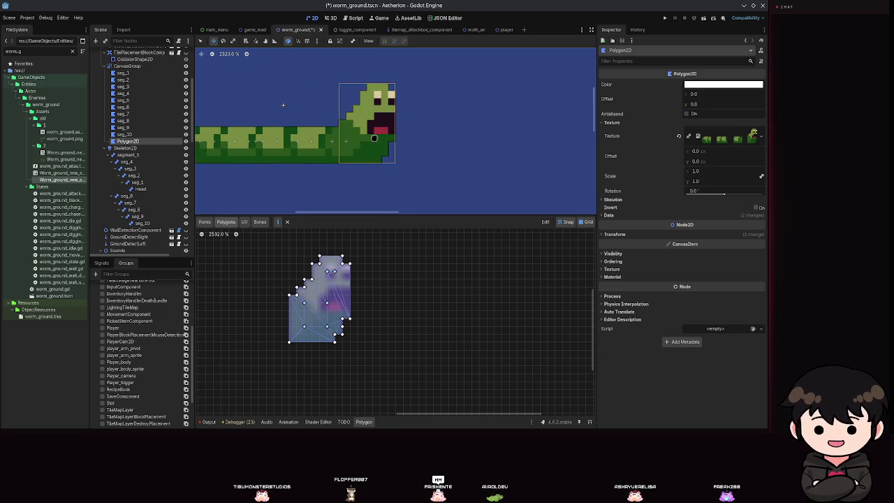
{"action": "key", "text": "ctrl+s"}
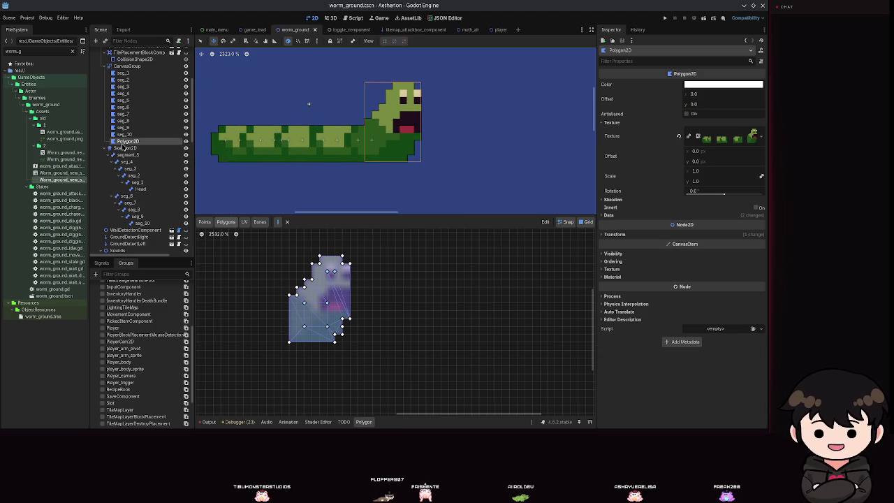
{"action": "type", "text": "Head"}
{"action": "key", "text": "Return"}
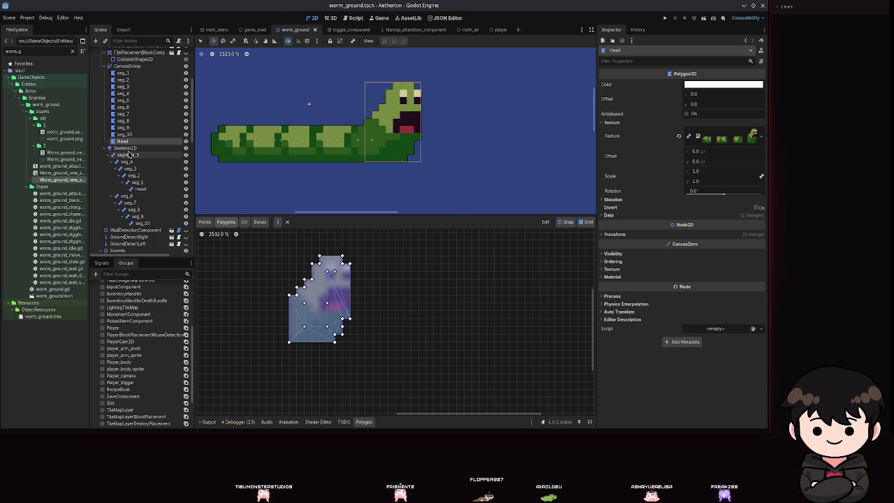
Check the seg_1 body polygon's bone setup by syncing the skeleton's bones to it
{"action": "left_click", "coordinate": [130, 155]}
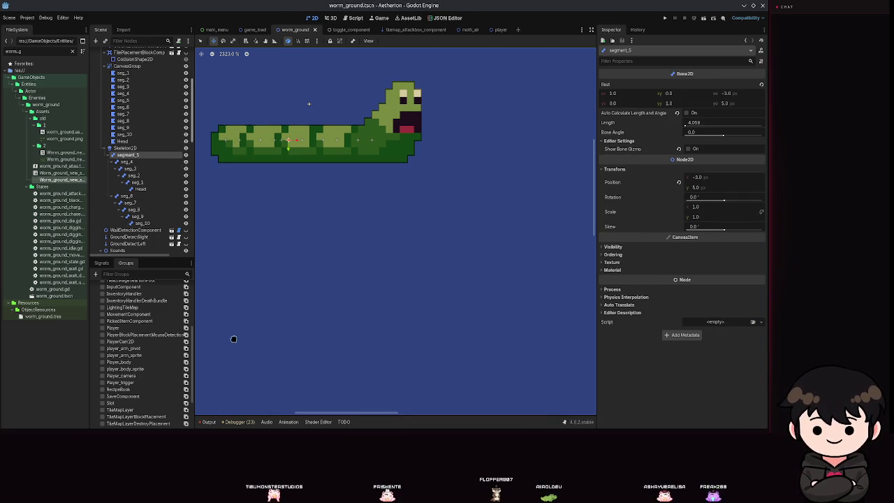
{"action": "left_click", "coordinate": [122, 73]}
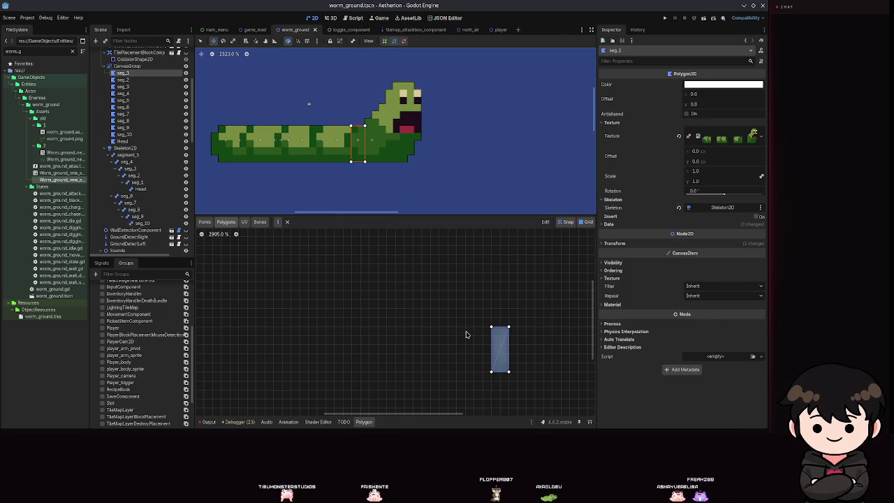
{"action": "left_click", "coordinate": [259, 222]}
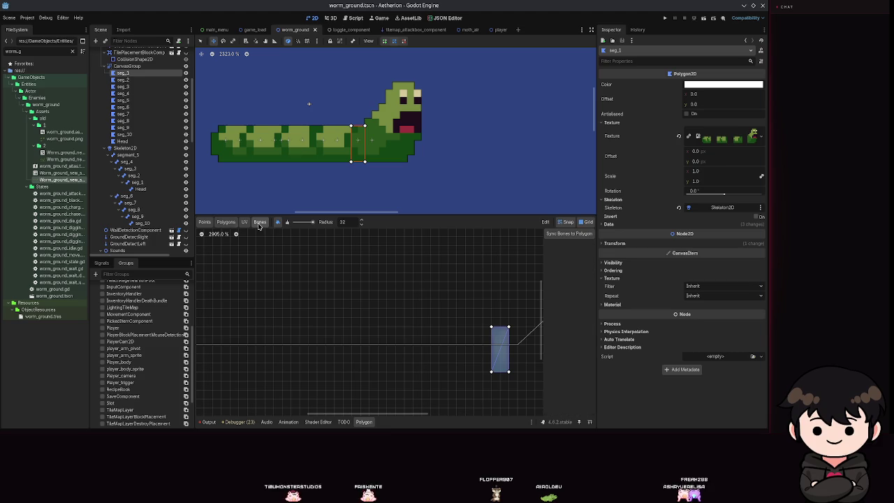
{"action": "left_click", "coordinate": [568, 234]}
{"action": "scroll", "coordinate": [305, 310], "scroll_direction": "down", "scroll_amount": 3}
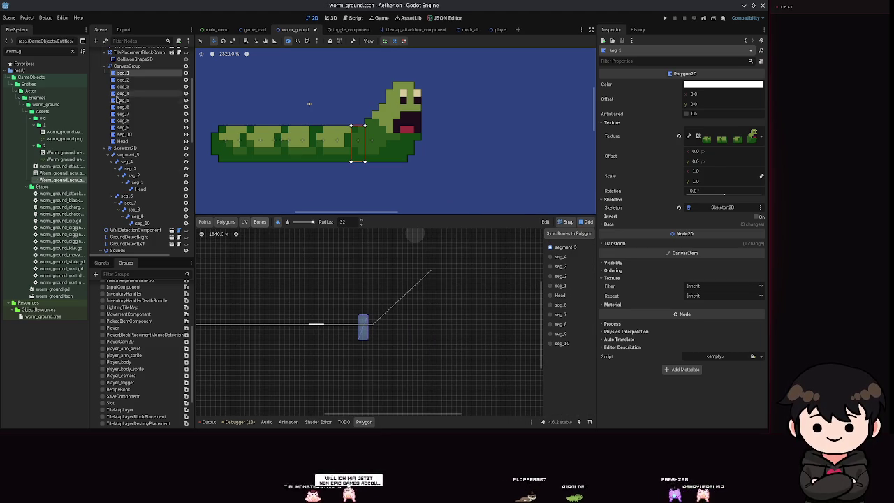
Assign Skeleton2D as the Head polygon's skeleton after the missing-skeleton alert
{"action": "left_click", "coordinate": [139, 189]}
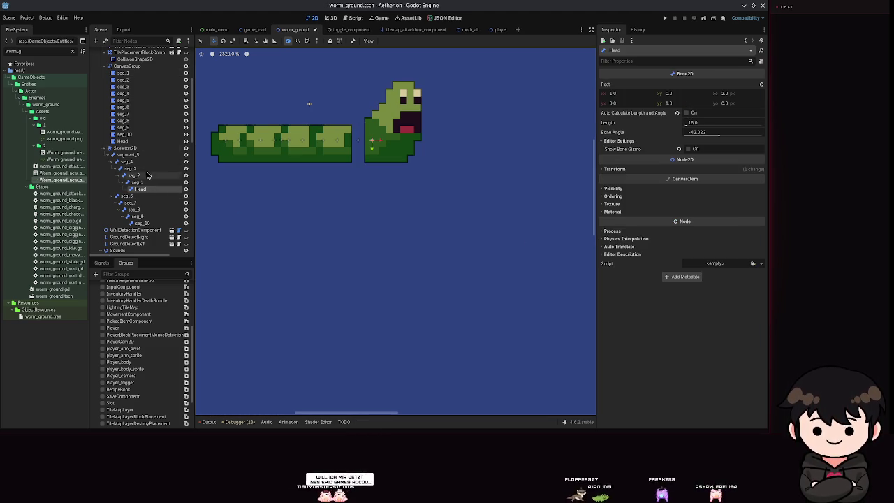
{"action": "left_click", "coordinate": [122, 141]}
{"action": "left_click", "coordinate": [567, 234]}
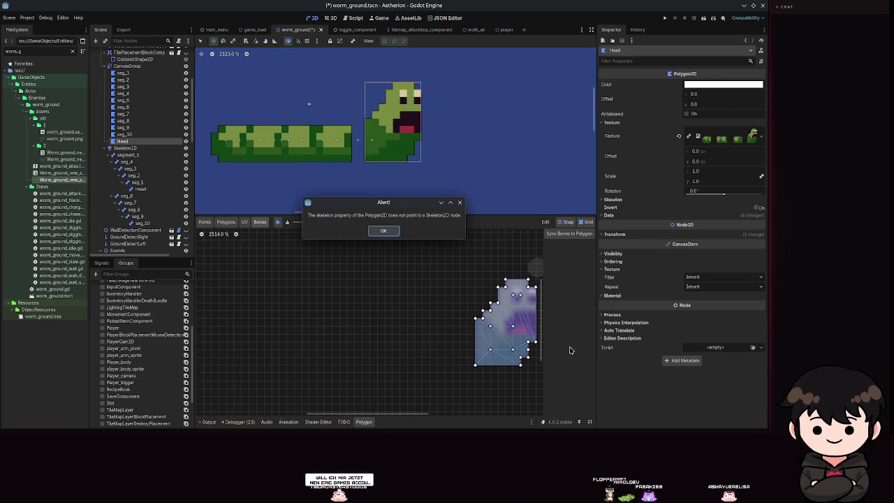
{"action": "left_click", "coordinate": [389, 235]}
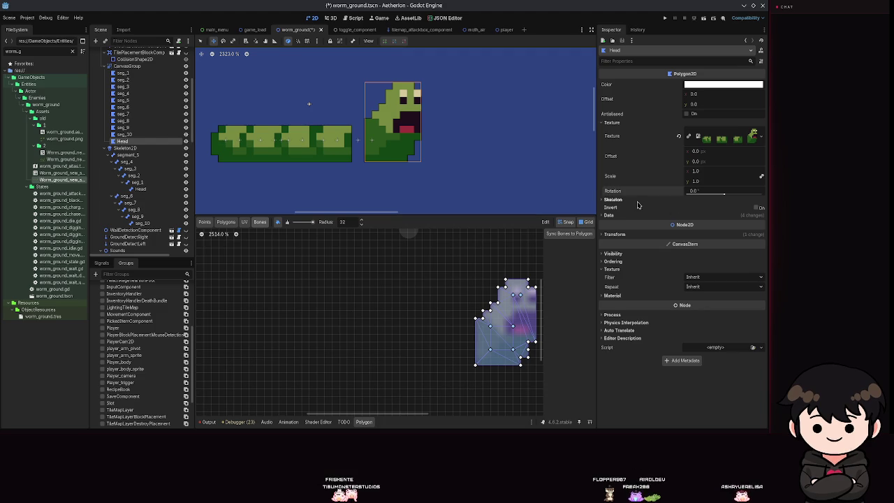
{"action": "left_click", "coordinate": [613, 199]}
{"action": "left_click", "coordinate": [719, 207]}
{"action": "double_click", "coordinate": [386, 166]}
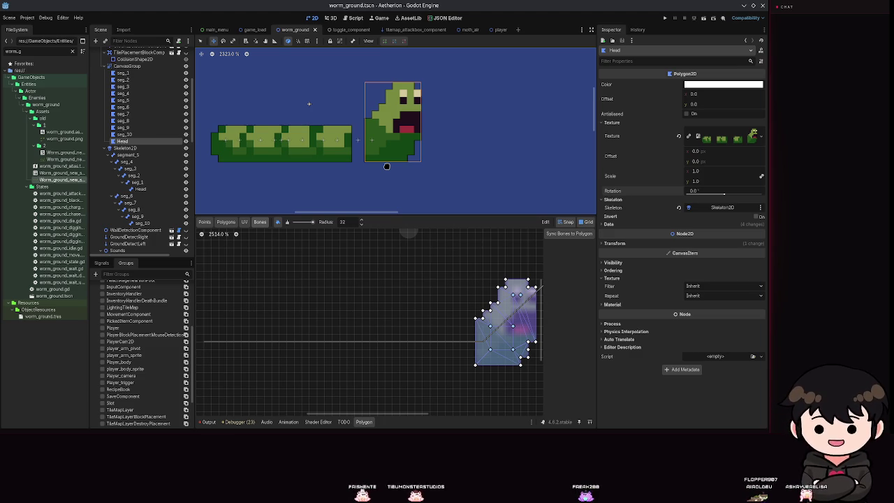
Sync bones to the Head polygon, paint its bone weights, and save
{"action": "left_click", "coordinate": [568, 233]}
{"action": "scroll", "coordinate": [363, 289], "scroll_direction": "up", "scroll_amount": 1}
{"action": "scroll", "coordinate": [363, 289], "scroll_direction": "right", "scroll_amount": 2}
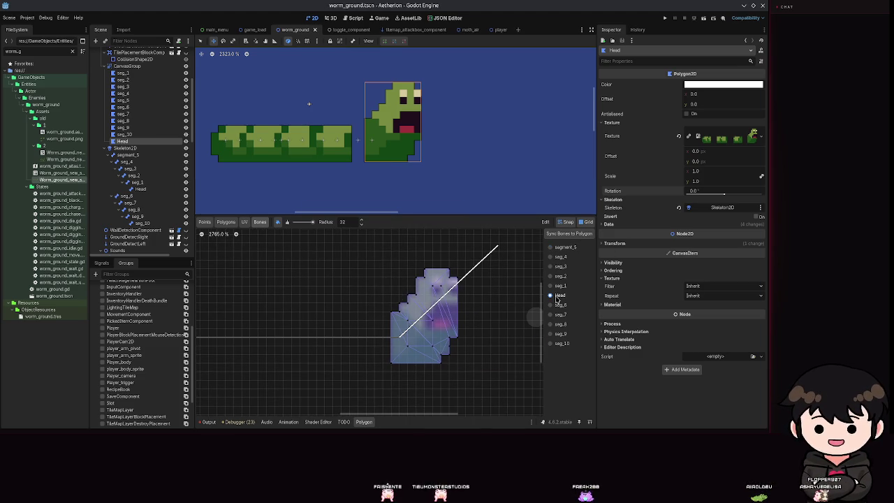
{"action": "mouse_move", "coordinate": [489, 303]}
{"action": "left_mouse_down"}
{"action": "mouse_move", "coordinate": [343, 310]}
{"action": "mouse_move", "coordinate": [413, 306]}
{"action": "mouse_move", "coordinate": [435, 369]}
{"action": "mouse_move", "coordinate": [395, 373]}
{"action": "mouse_move", "coordinate": [404, 379]}
{"action": "mouse_move", "coordinate": [429, 351]}
{"action": "left_mouse_up"}
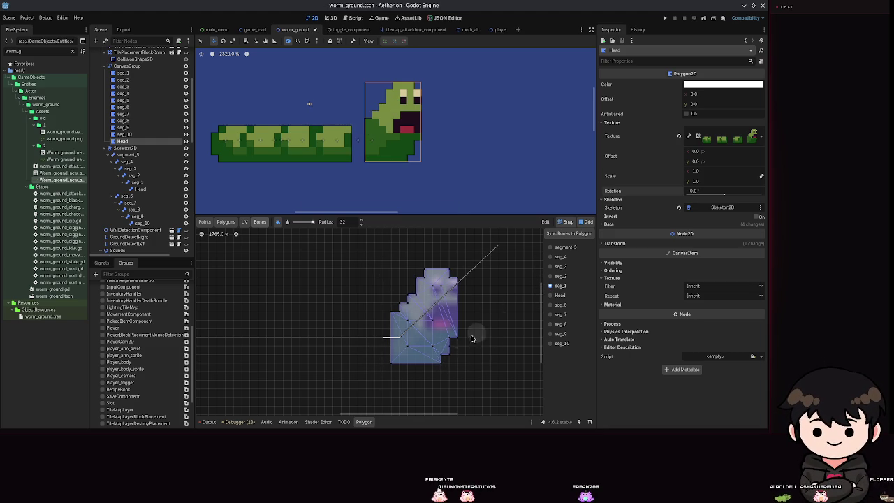
{"action": "left_click_drag", "start_coordinate": [389, 373], "coordinate": [381, 353]}
{"action": "key", "text": "ctrl+s"}
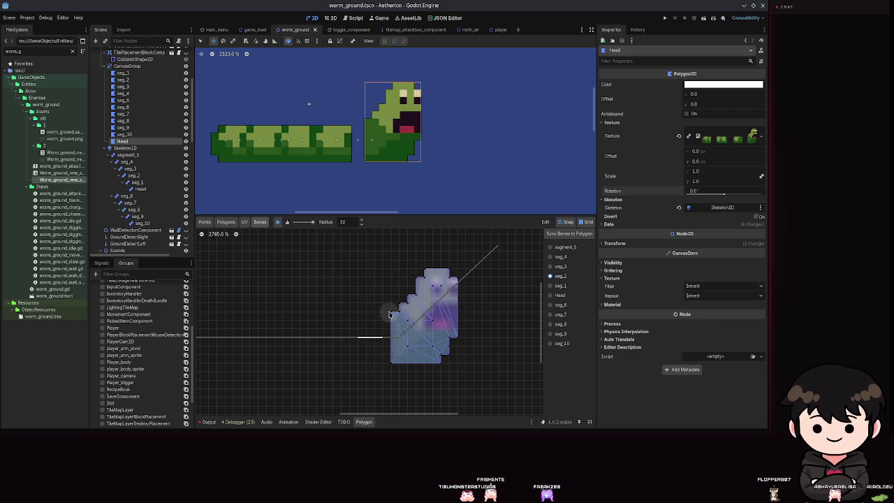
{"action": "key", "text": "ctrl+s"}
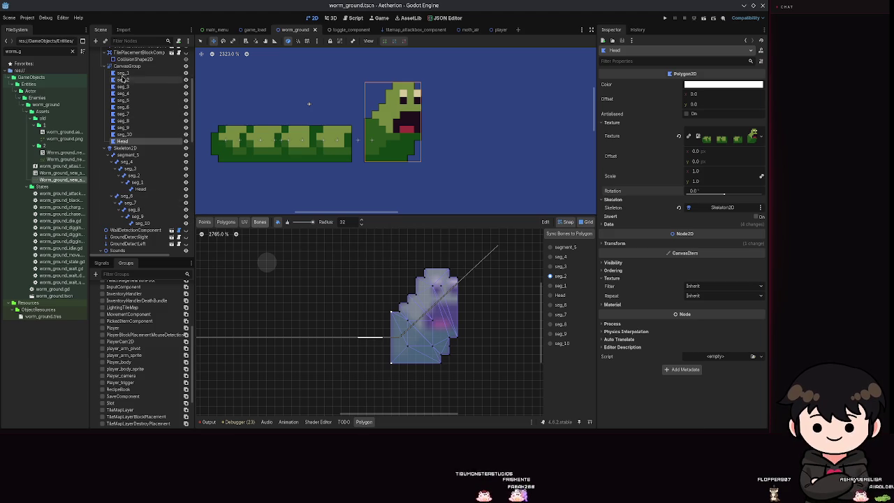
Repaint seg_1's weights to remove the head spike, then choose the Head and seg_2 bones
{"action": "left_click", "coordinate": [122, 74]}
{"action": "scroll", "coordinate": [509, 295], "scroll_direction": "right", "scroll_amount": 5}
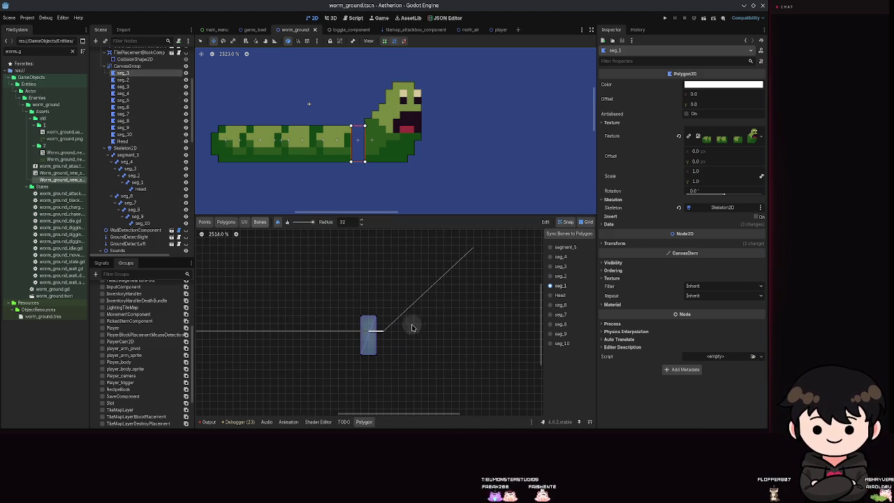
{"action": "left_click_drag", "start_coordinate": [369, 320], "coordinate": [370, 342]}
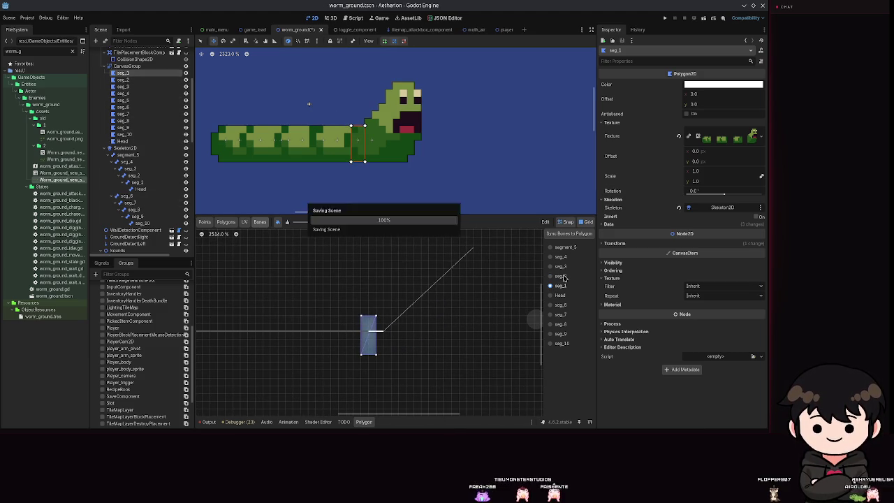
{"action": "left_click", "coordinate": [558, 295]}
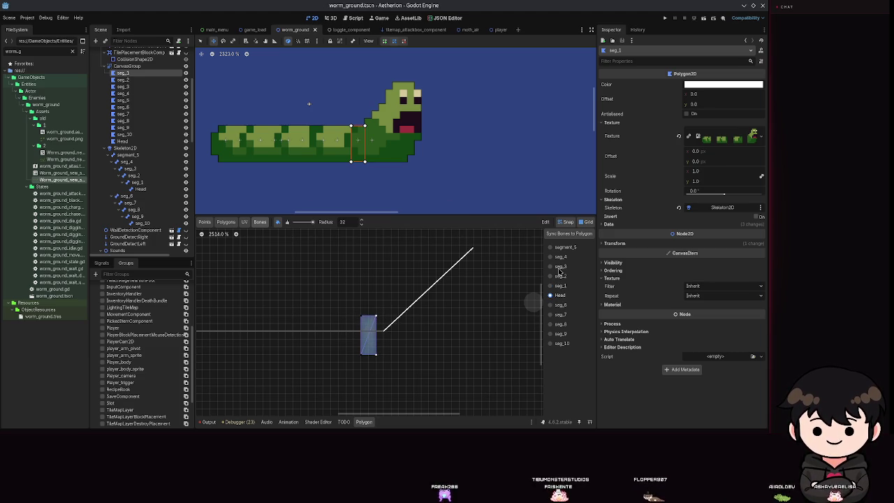
{"action": "left_click", "coordinate": [559, 276]}
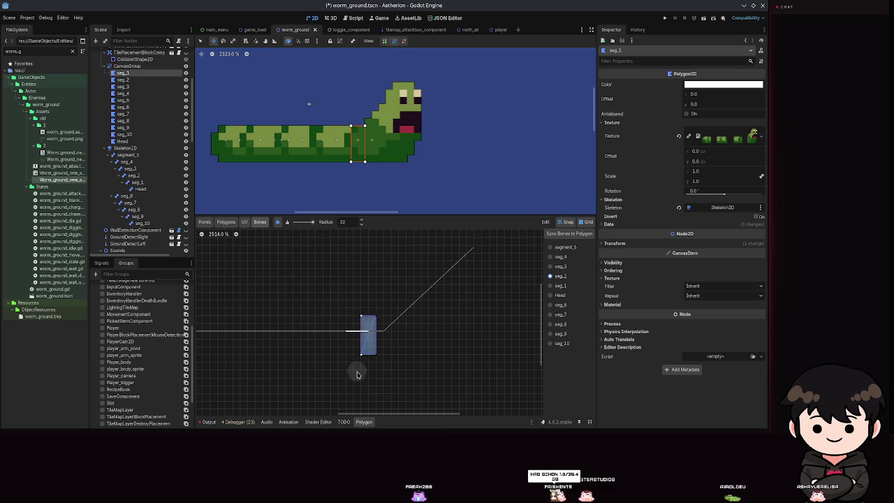
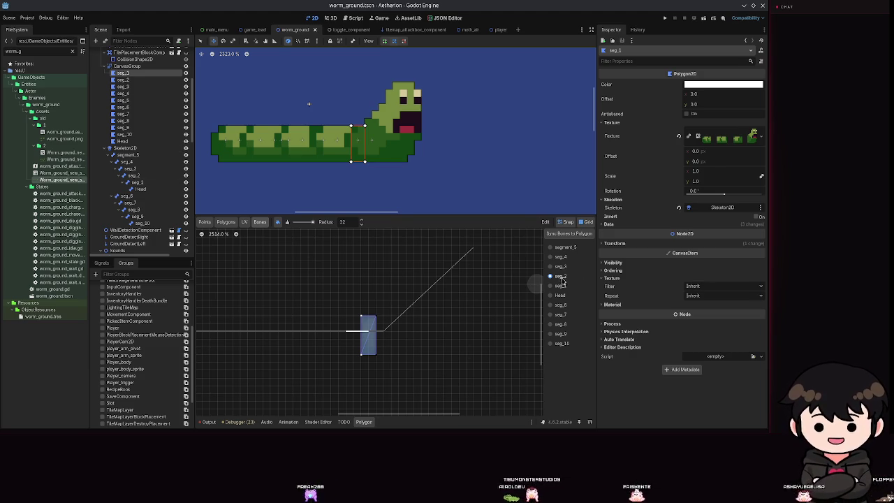
Check the seg_1 and Head weights, then sync bones to seg_2 and paint seg_1's weight on it
{"action": "left_click", "coordinate": [557, 287]}
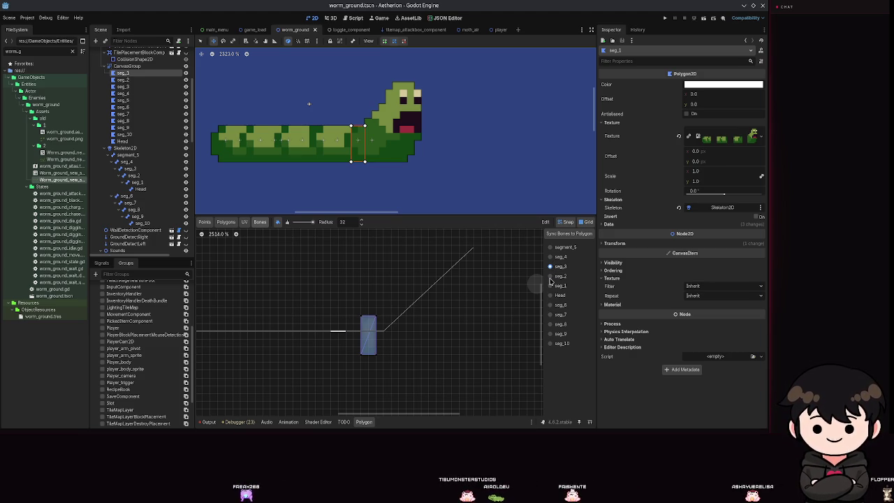
{"action": "left_click", "coordinate": [550, 295]}
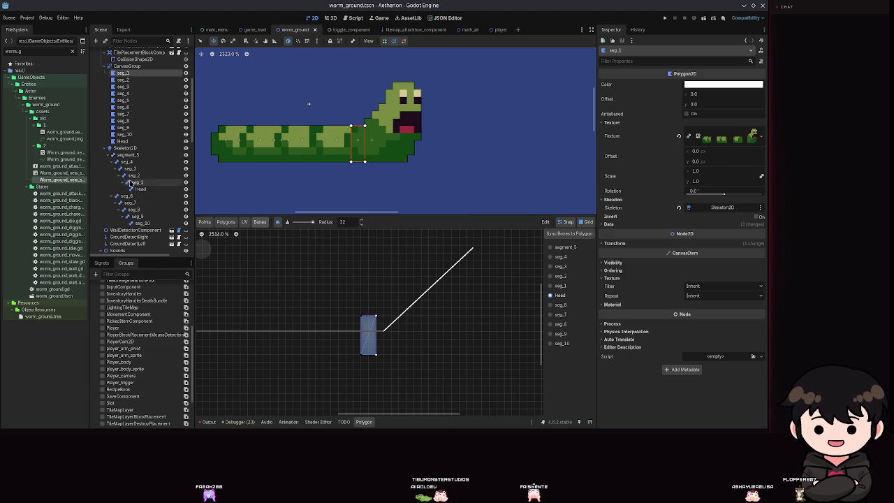
{"action": "left_click", "coordinate": [122, 79]}
{"action": "left_click", "coordinate": [569, 233]}
{"action": "left_click", "coordinate": [551, 285]}
{"action": "left_click_drag", "start_coordinate": [451, 328], "coordinate": [438, 384]}
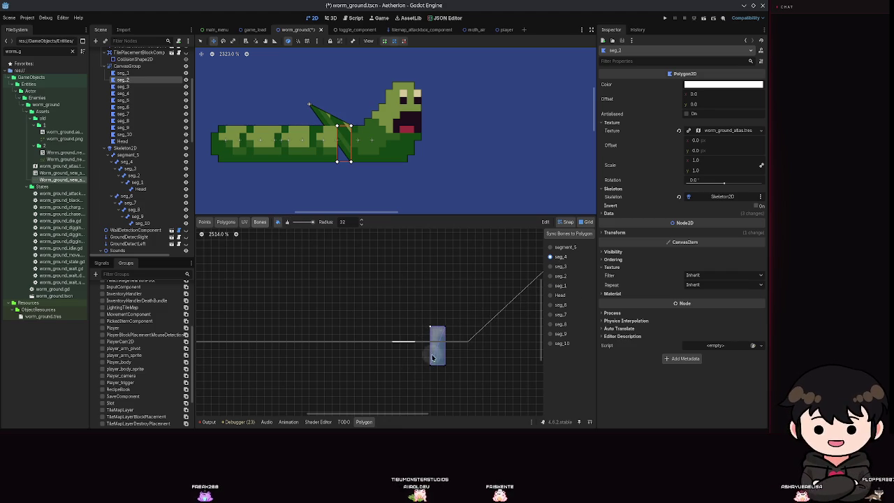
Review the seg_3 and seg_2 bone weights on the seg_2 polygon and save the scene
{"action": "left_click", "coordinate": [551, 266]}
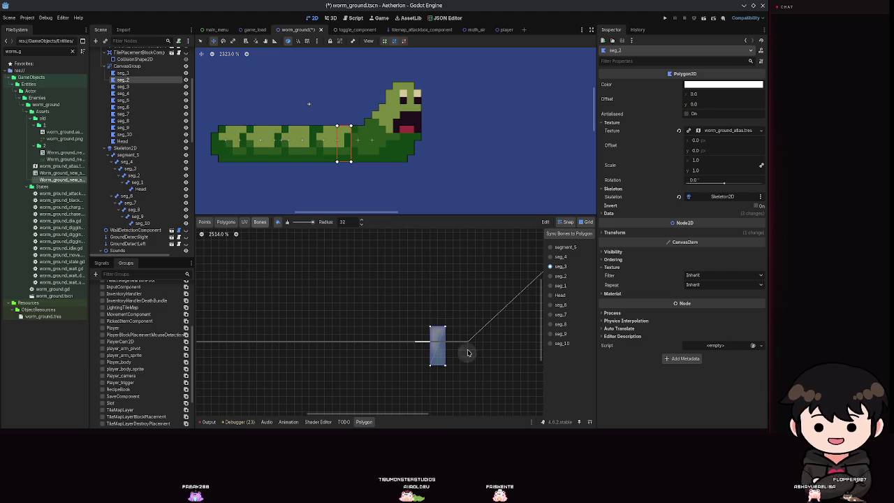
{"action": "key", "text": "ctrl+s"}
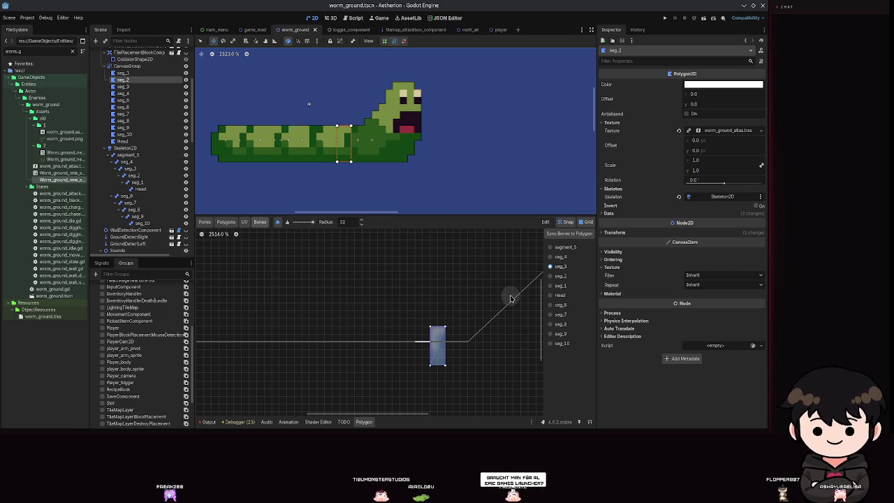
{"action": "left_click", "coordinate": [555, 277]}
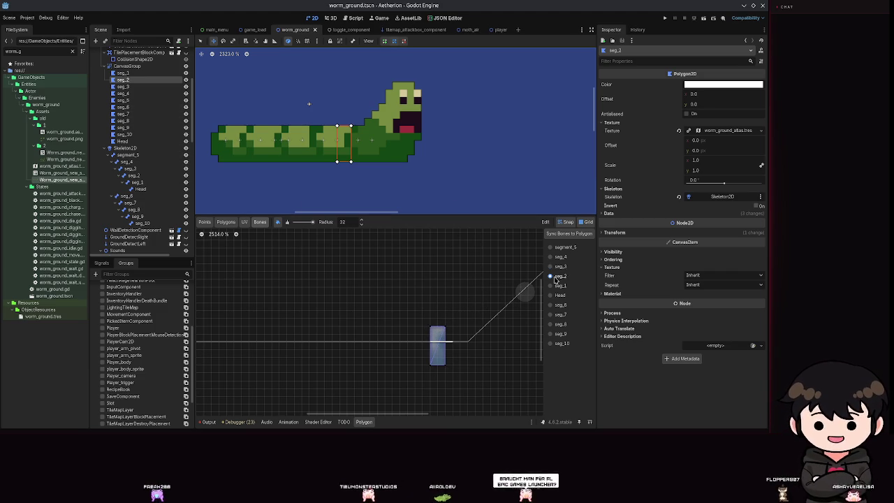
{"action": "left_click", "coordinate": [555, 269]}
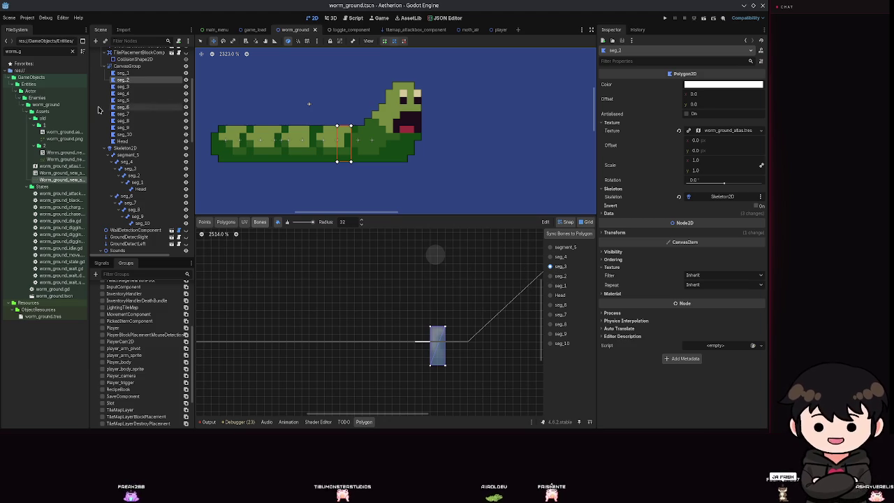
Repaint seg_3's weight on seg_2 with the brush in its other mode, then save
{"action": "left_click", "coordinate": [286, 222]}
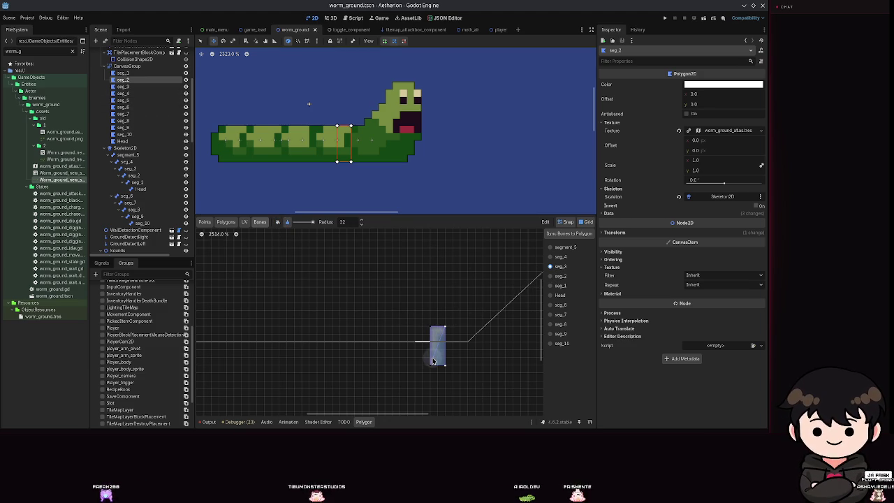
{"action": "left_click_drag", "start_coordinate": [430, 343], "coordinate": [435, 339]}
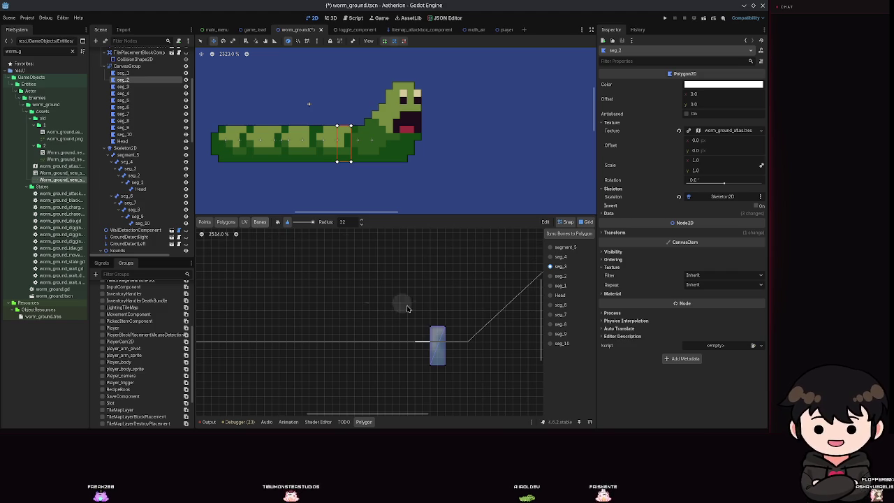
{"action": "left_click", "coordinate": [277, 222]}
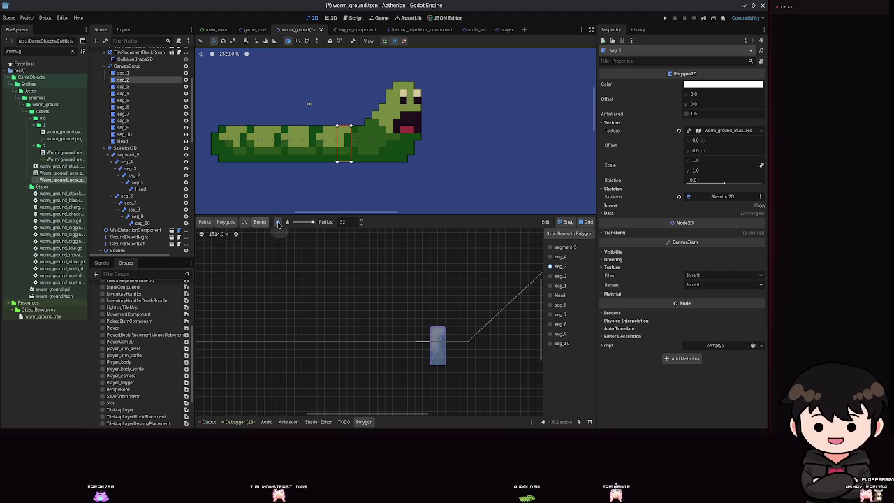
{"action": "key", "text": "ctrl+s"}
Paint the seg_2 bone's weight onto the polygon, save, and select the seg_3 polygon
{"action": "left_click", "coordinate": [560, 275]}
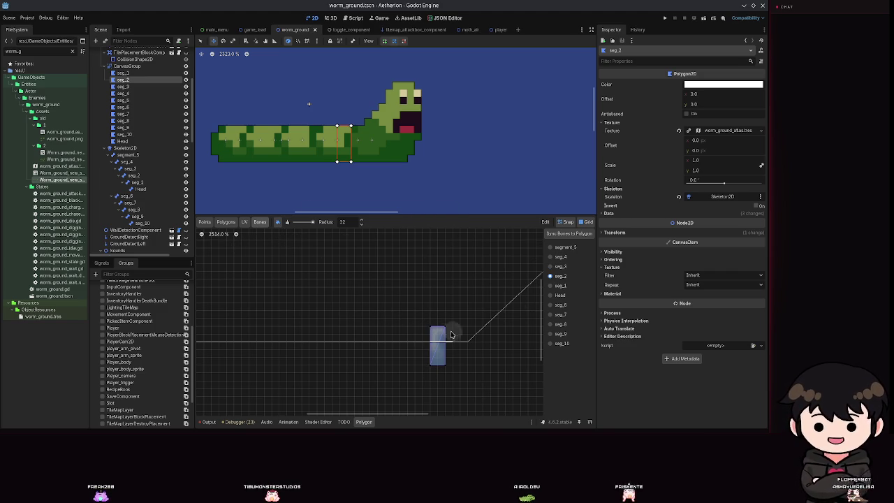
{"action": "left_click_drag", "start_coordinate": [442, 305], "coordinate": [442, 365]}
{"action": "key", "text": "ctrl+s"}
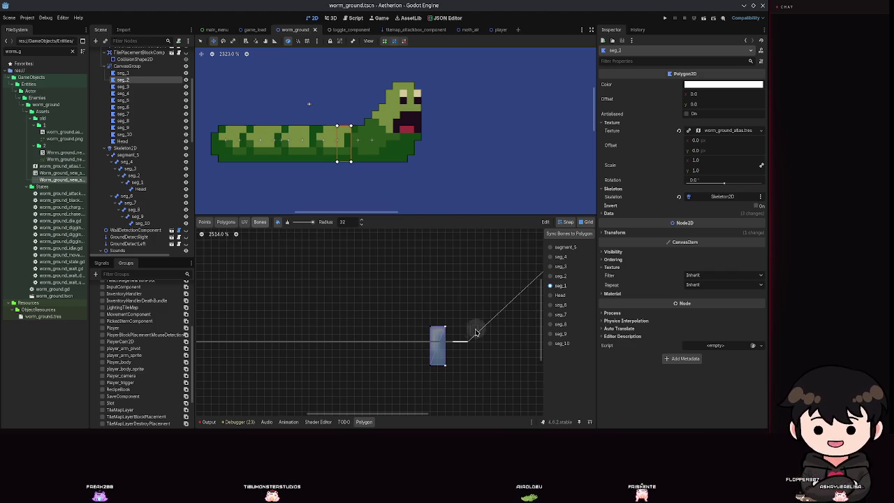
{"action": "left_click", "coordinate": [133, 86]}
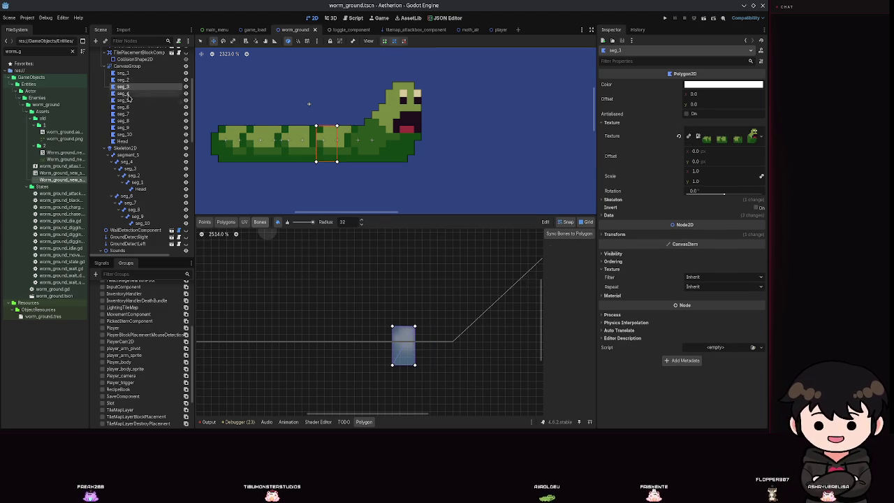
Sync bones to the seg_3 polygon, review seg_3, seg_4 and seg_2 weights, save, then select seg_4
{"action": "left_click", "coordinate": [566, 234]}
{"action": "left_click", "coordinate": [559, 266]}
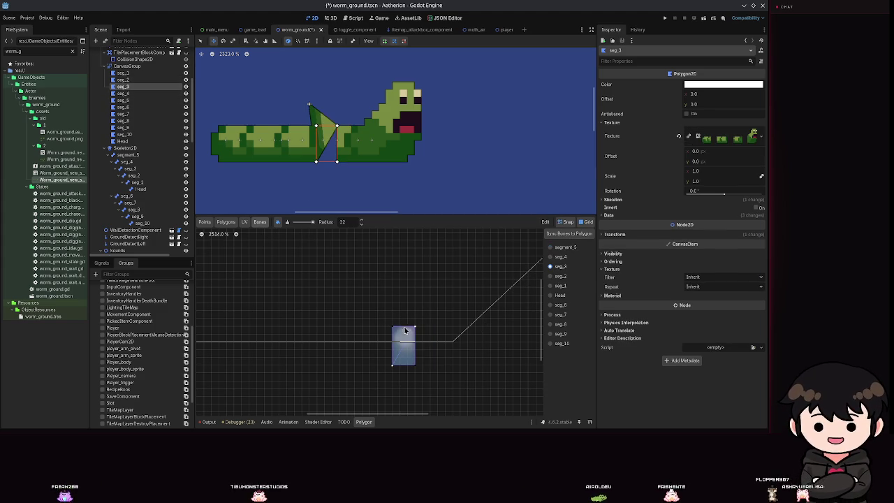
{"action": "key", "text": "ctrl+s"}
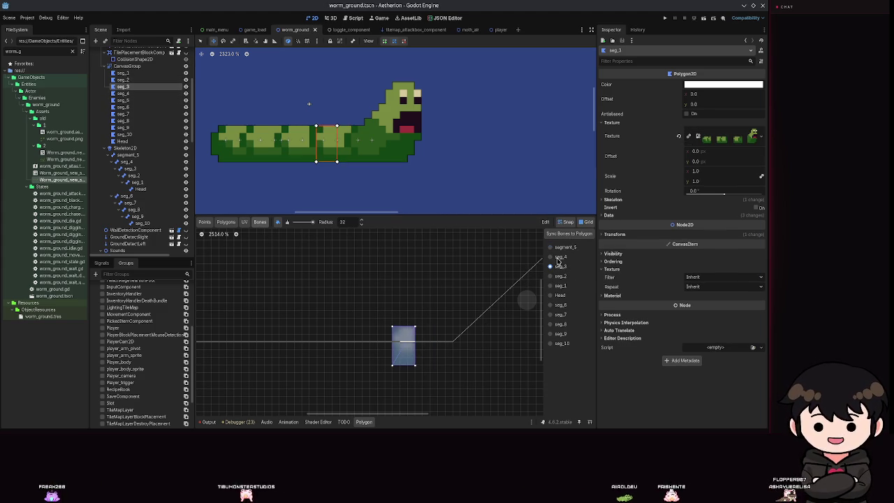
{"action": "left_click", "coordinate": [559, 257]}
{"action": "key", "text": "ctrl+s"}
{"action": "left_click", "coordinate": [558, 276]}
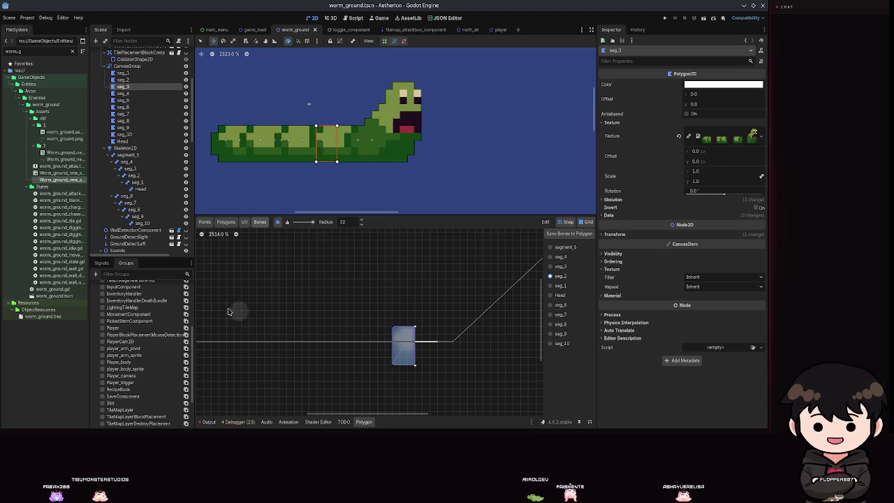
{"action": "left_click", "coordinate": [138, 94]}
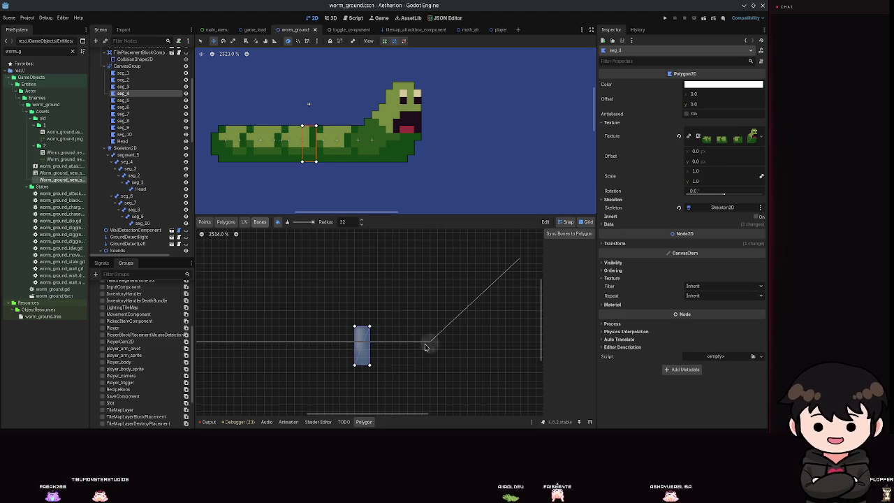
Sync bones to the seg_4 polygon, check the seg_4 and seg_3 weights, then select CanvasGroup
{"action": "left_click", "coordinate": [569, 233]}
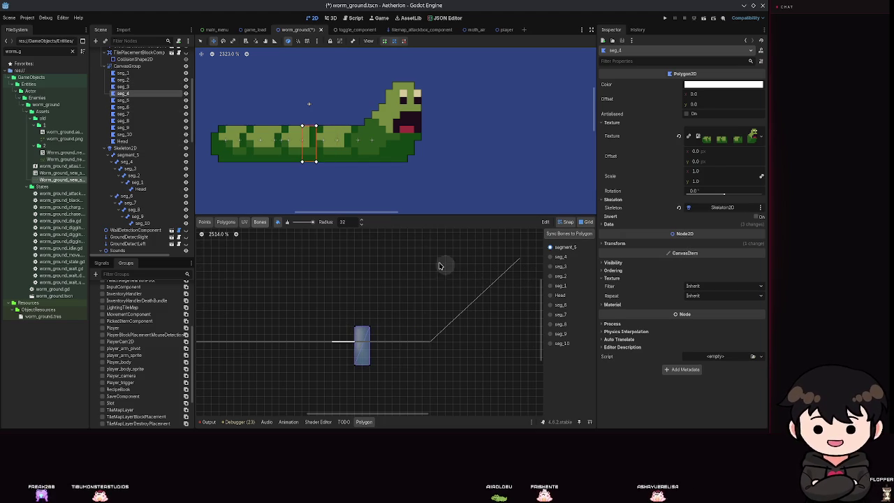
{"action": "left_click", "coordinate": [549, 256]}
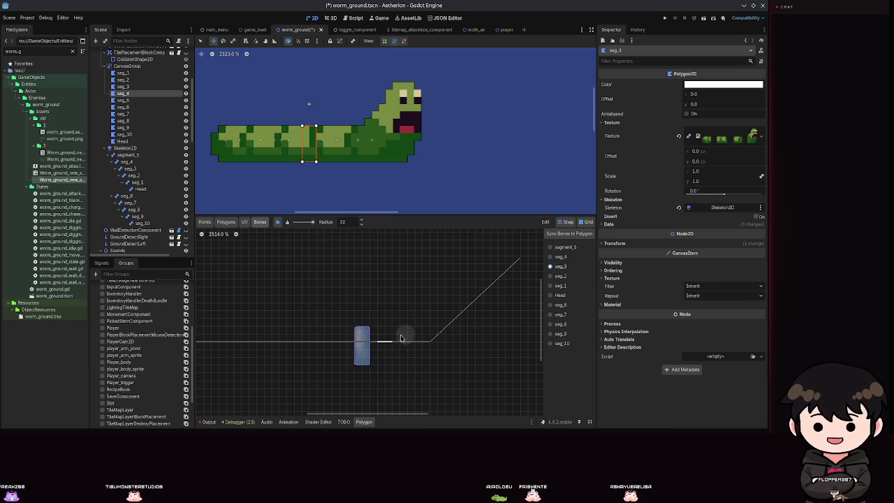
{"action": "left_click", "coordinate": [546, 265]}
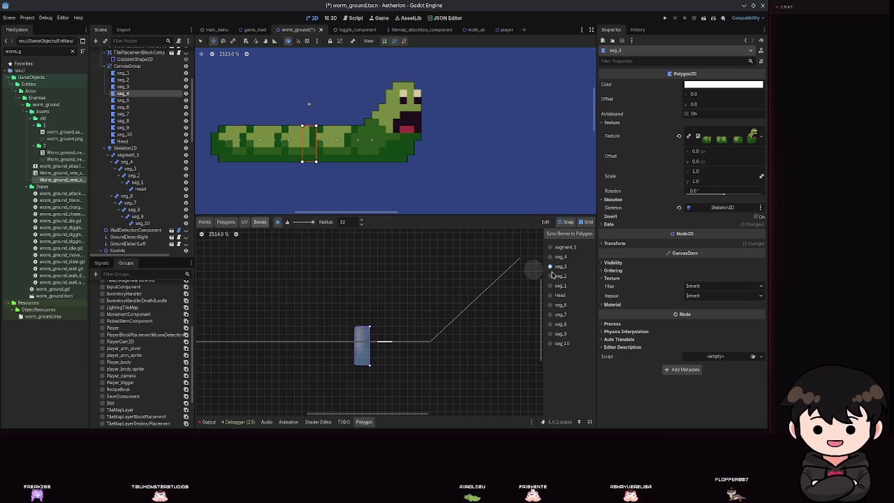
{"action": "left_click", "coordinate": [135, 67]}
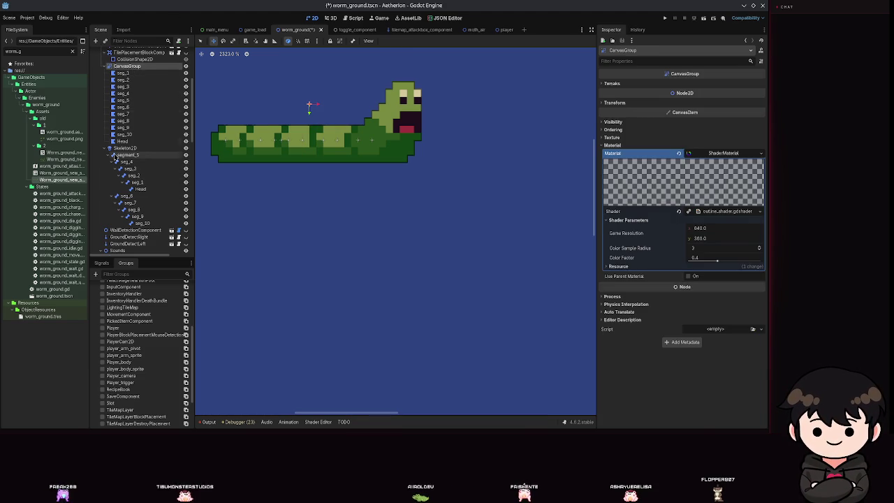
Add a Bone2D child under the segment_5 bone in the Skeleton2D
{"action": "left_click", "coordinate": [122, 148]}
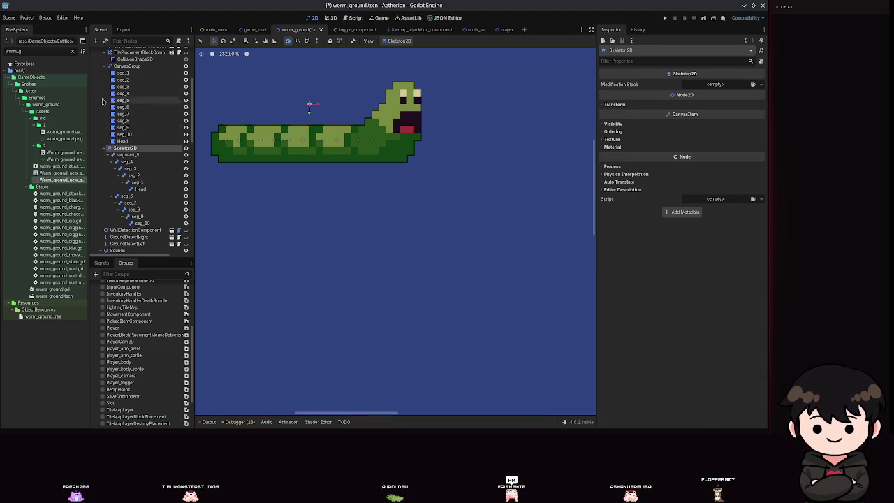
{"action": "left_click", "coordinate": [127, 155]}
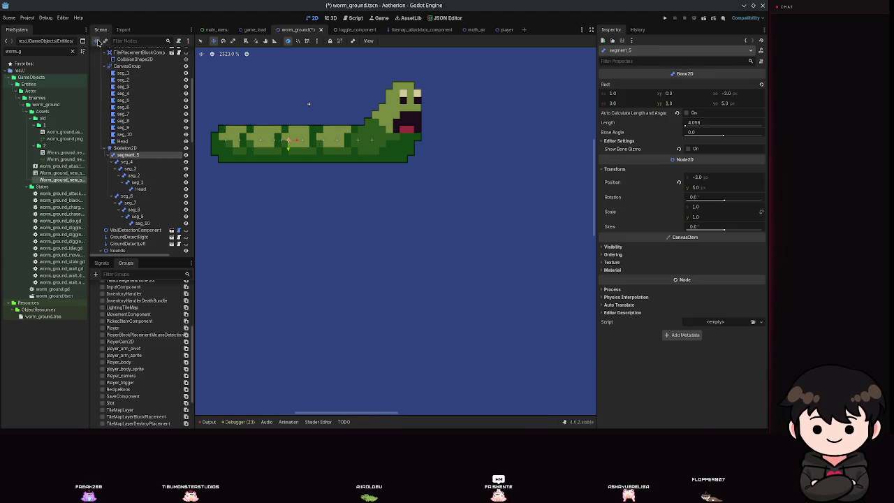
{"action": "left_click", "coordinate": [96, 41]}
{"action": "type", "text": "seg"}
{"action": "key", "text": "BackSpace"}
{"action": "key", "text": "BackSpace"}
{"action": "key", "text": "BackSpace"}
{"action": "type", "text": "bone"}
{"action": "key", "text": "Return"}
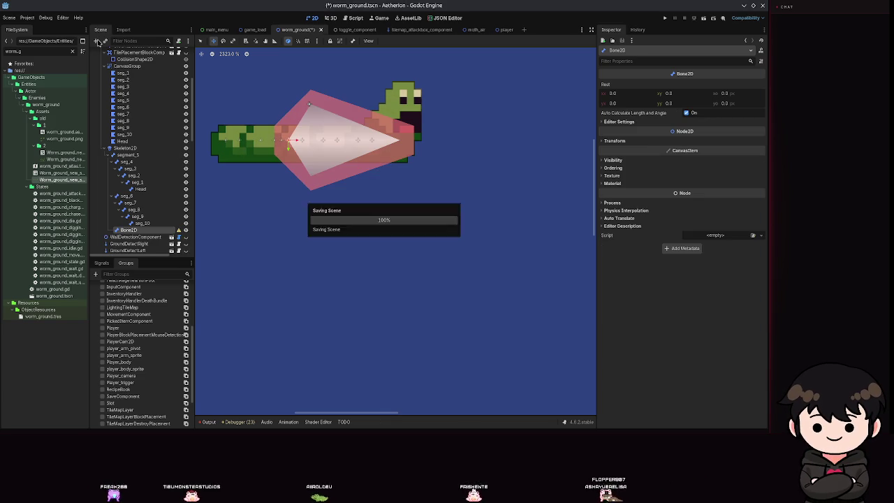
Rename the new bone to seg_5 and hide its bone gizmo
{"action": "left_click", "coordinate": [125, 238]}
{"action": "double_click", "coordinate": [127, 230]}
{"action": "type", "text": "seg_5"}
{"action": "key", "text": "Return"}
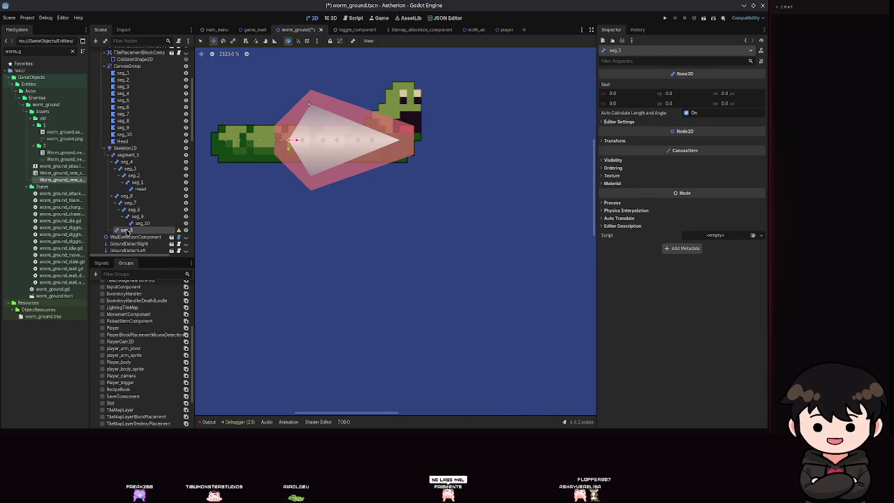
{"action": "left_click", "coordinate": [660, 121]}
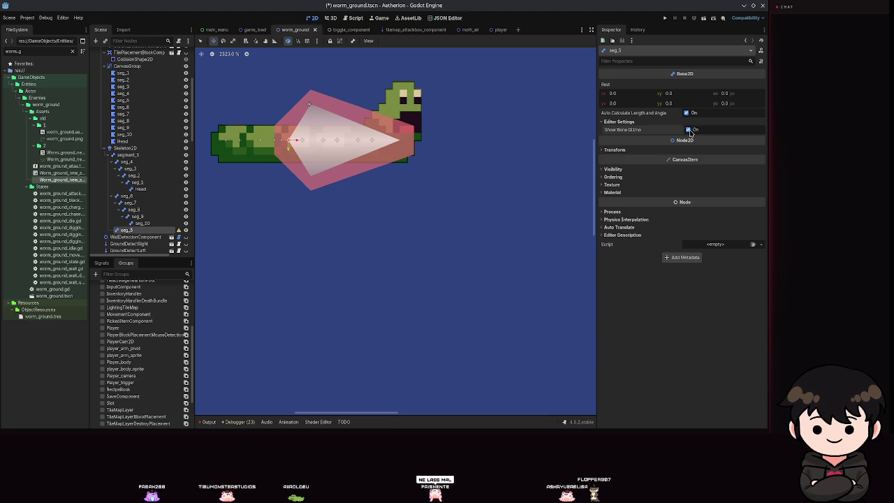
{"action": "left_click", "coordinate": [687, 129]}
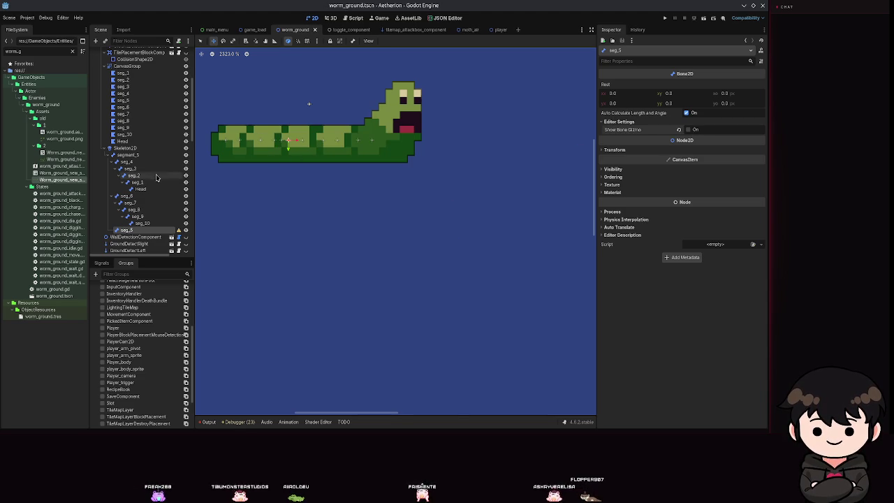
Select Skeleton2D, save the scene, and select the seg_5 polygon
{"action": "left_click", "coordinate": [129, 155]}
{"action": "left_click", "coordinate": [125, 230]}
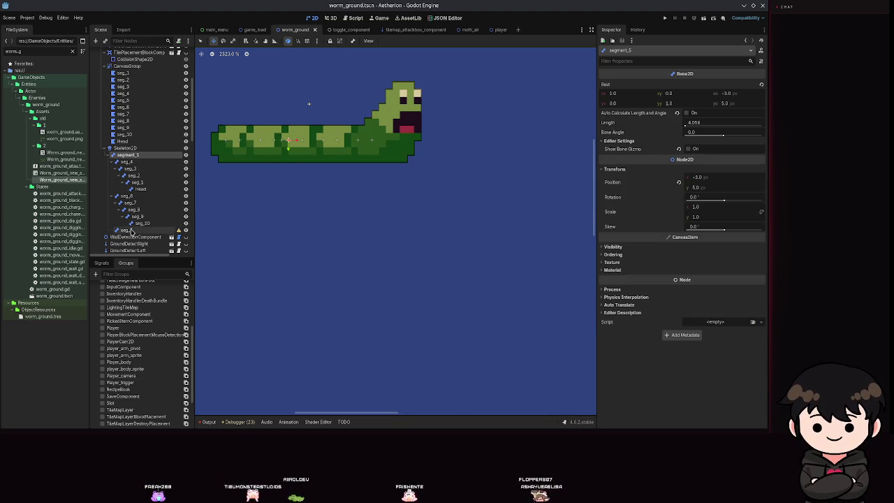
{"action": "left_click", "coordinate": [148, 147]}
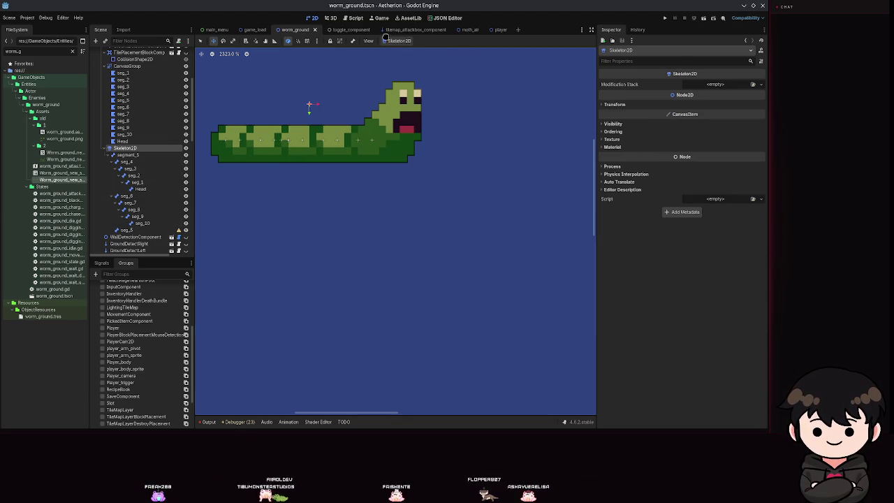
{"action": "key", "text": "ctrl+s"}
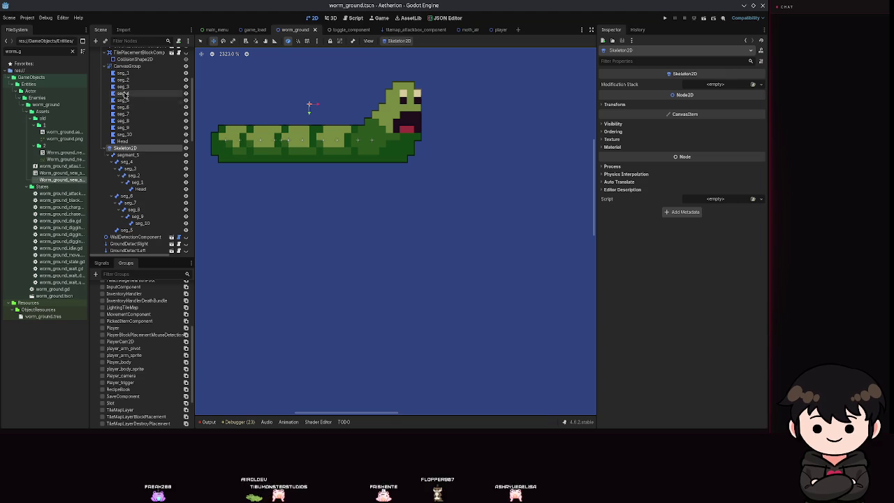
{"action": "left_click", "coordinate": [123, 100]}
Sync bones to the seg_5 polygon and paint seg_5, seg_4 and seg_6 weights, saving after each
{"action": "left_click", "coordinate": [568, 233]}
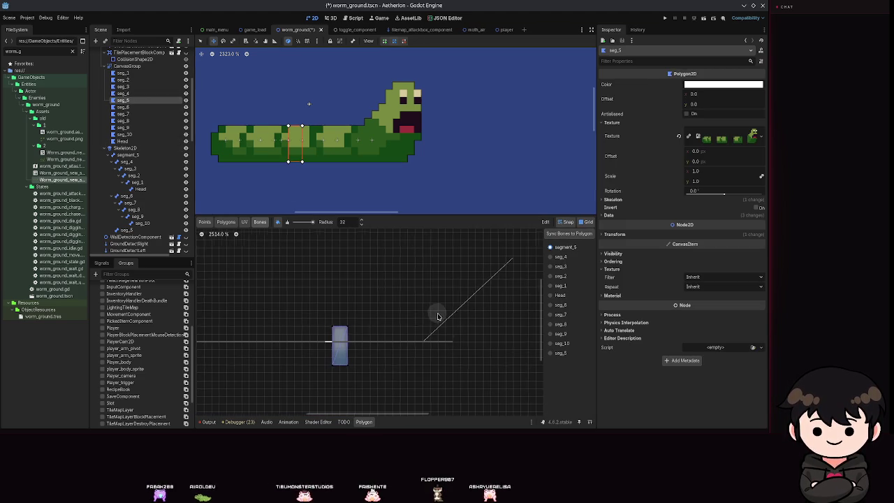
{"action": "scroll", "coordinate": [435, 313], "scroll_direction": "down", "scroll_amount": 1}
{"action": "left_click", "coordinate": [559, 355]}
{"action": "left_click_drag", "start_coordinate": [368, 335], "coordinate": [361, 359]}
{"action": "key", "text": "ctrl+s"}
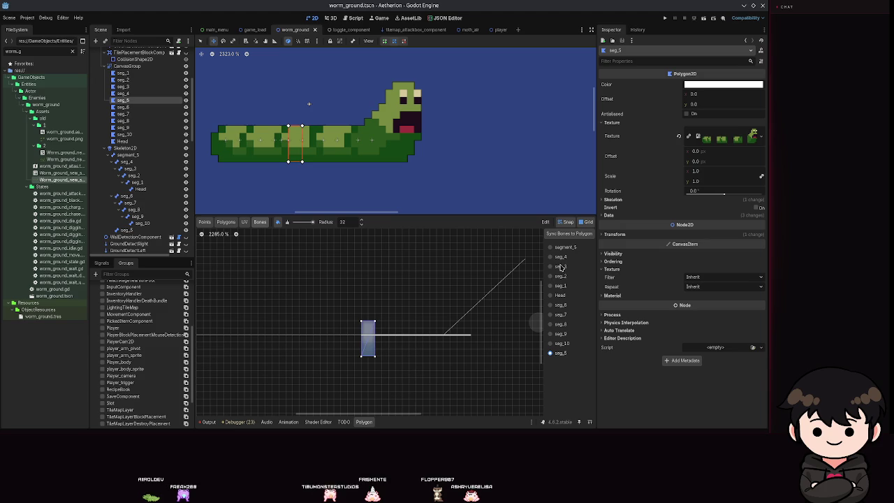
{"action": "left_click", "coordinate": [559, 256]}
{"action": "left_click_drag", "start_coordinate": [370, 322], "coordinate": [368, 349]}
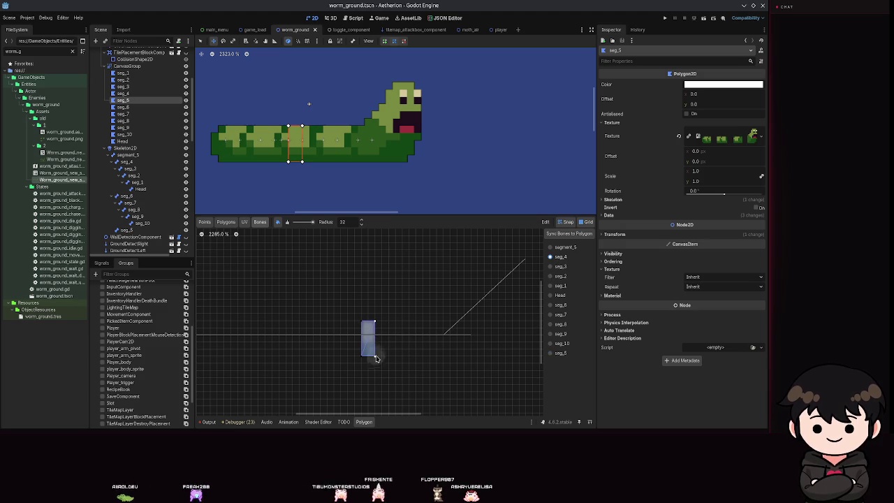
{"action": "key", "text": "ctrl+s"}
{"action": "left_click", "coordinate": [559, 304]}
{"action": "left_click_drag", "start_coordinate": [358, 316], "coordinate": [356, 356]}
{"action": "key", "text": "ctrl+s"}
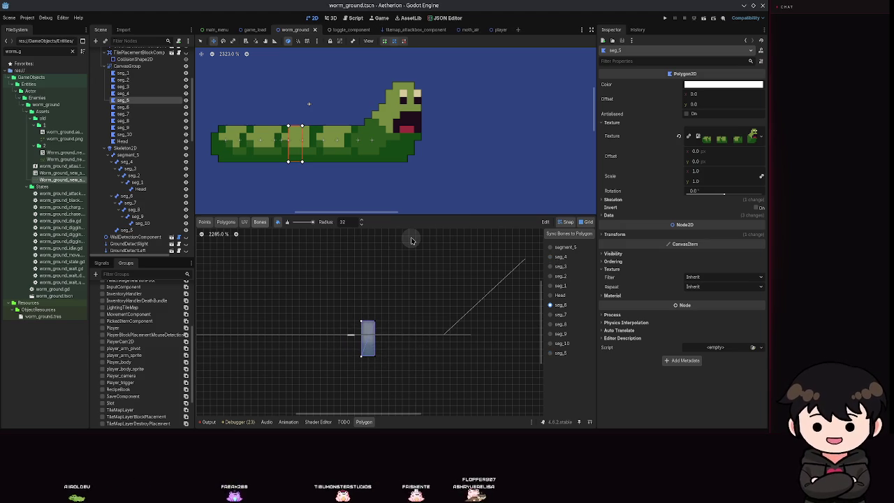
Sync bones to the next body polygon and paint weights on its lower corner, then save
{"action": "scroll", "coordinate": [410, 241], "scroll_direction": "up", "scroll_amount": 3}
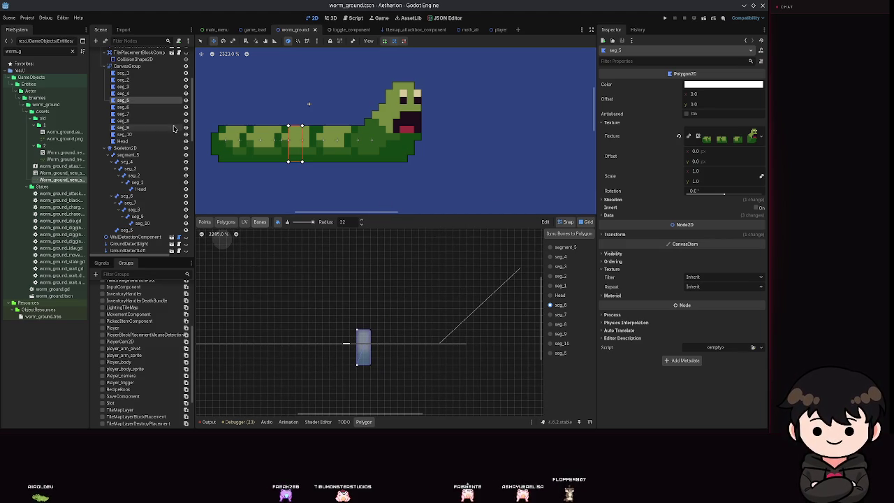
{"action": "left_click", "coordinate": [558, 238]}
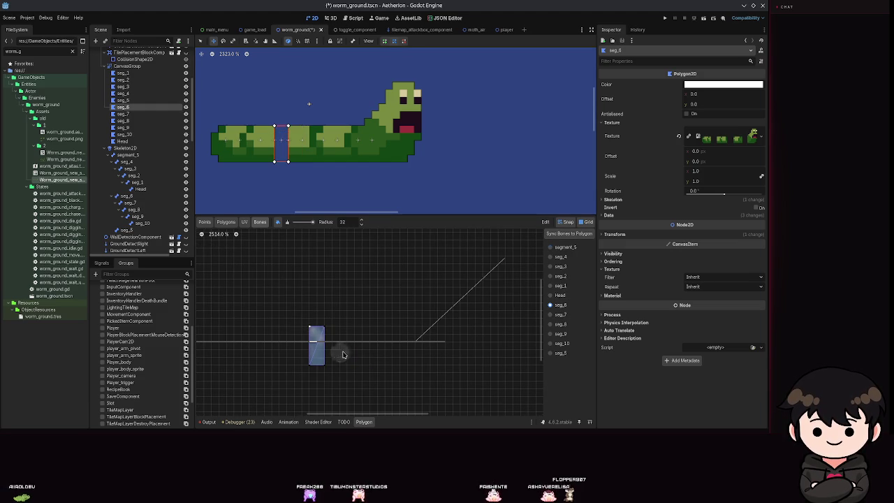
{"action": "key", "text": "ctrl+s"}
{"action": "left_click", "coordinate": [549, 353]}
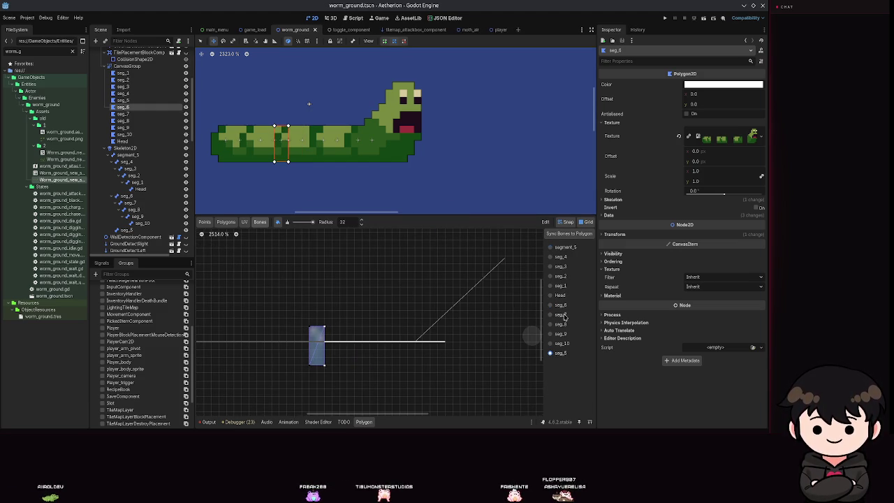
{"action": "left_click_drag", "start_coordinate": [317, 380], "coordinate": [322, 371]}
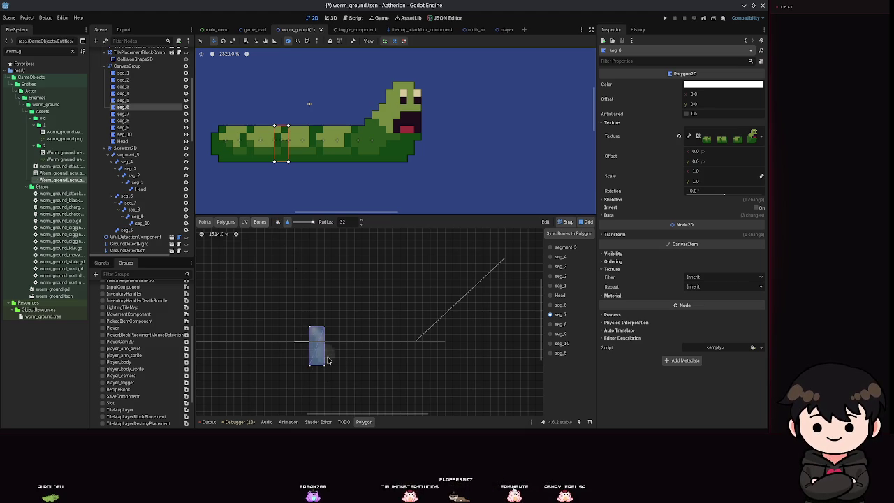
{"action": "key", "text": "ctrl+s"}
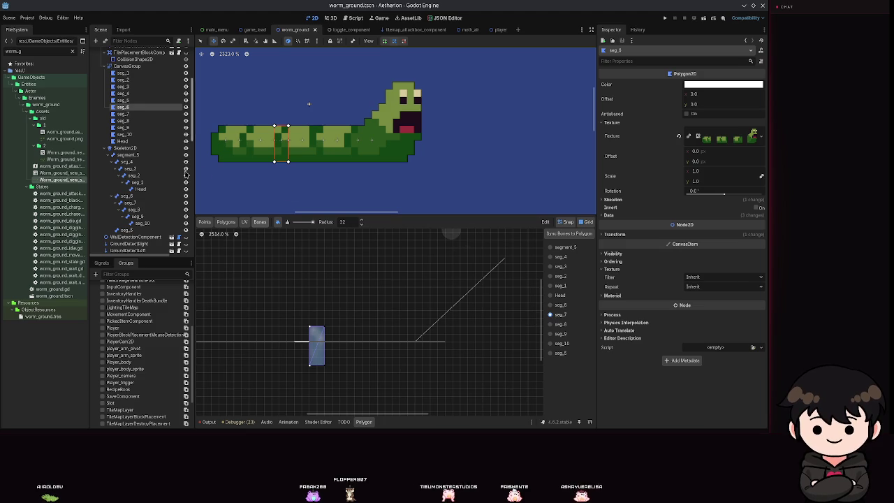
Move to the seg_7 polygon, sync its bones, undo the last change, and save
{"action": "key", "text": "Down"}
{"action": "left_click", "coordinate": [552, 237]}
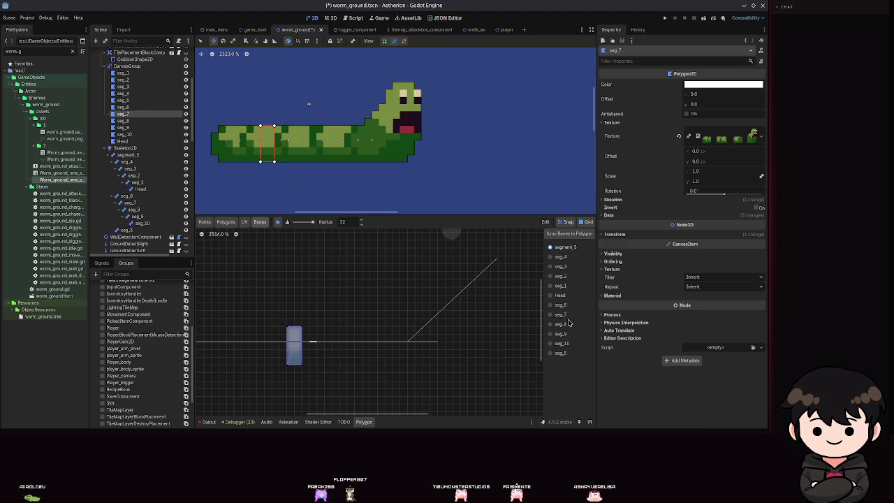
{"action": "key", "text": "ctrl+z"}
{"action": "key", "text": "ctrl+z"}
{"action": "key", "text": "ctrl+s"}
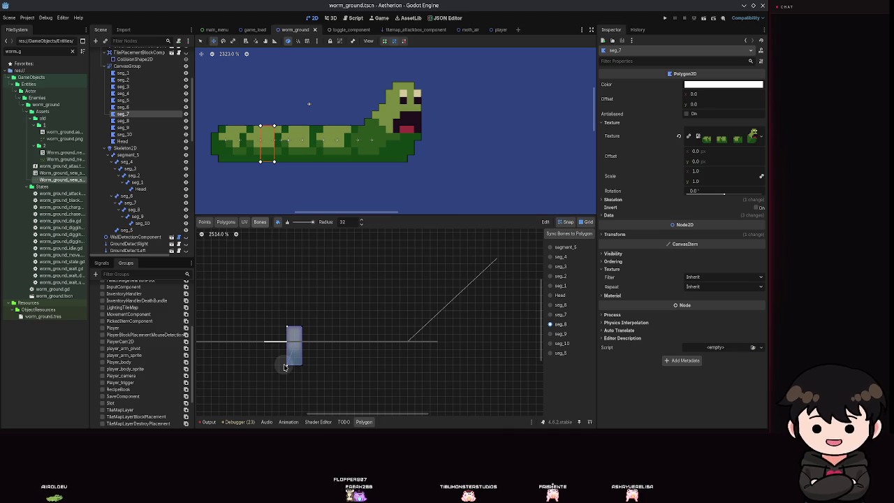
Sync bones to the seg_8 polygon, paint seg_7 weights down its left edge, save, then select seg_9
{"action": "left_click", "coordinate": [127, 122]}
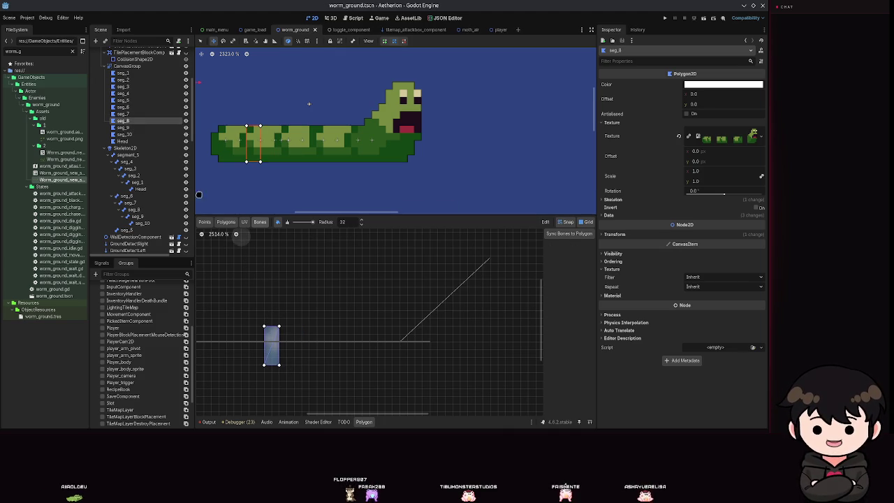
{"action": "left_click", "coordinate": [573, 246]}
{"action": "left_click", "coordinate": [559, 324]}
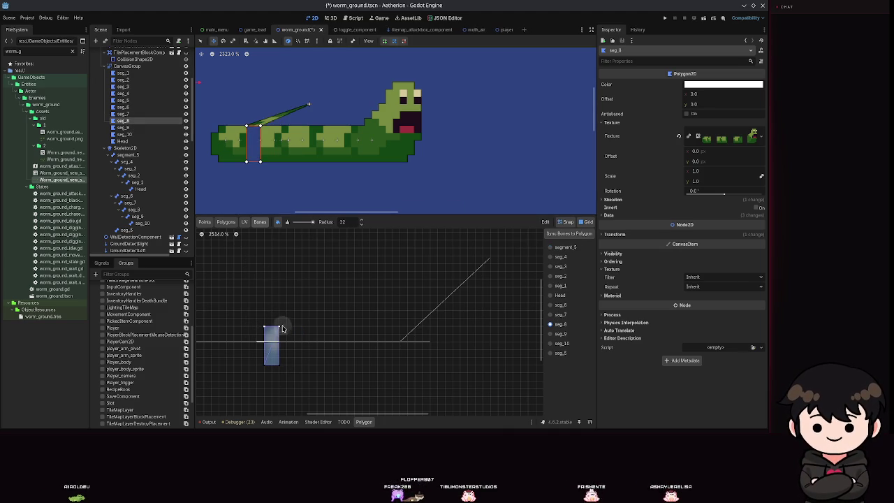
{"action": "left_click", "coordinate": [552, 314]}
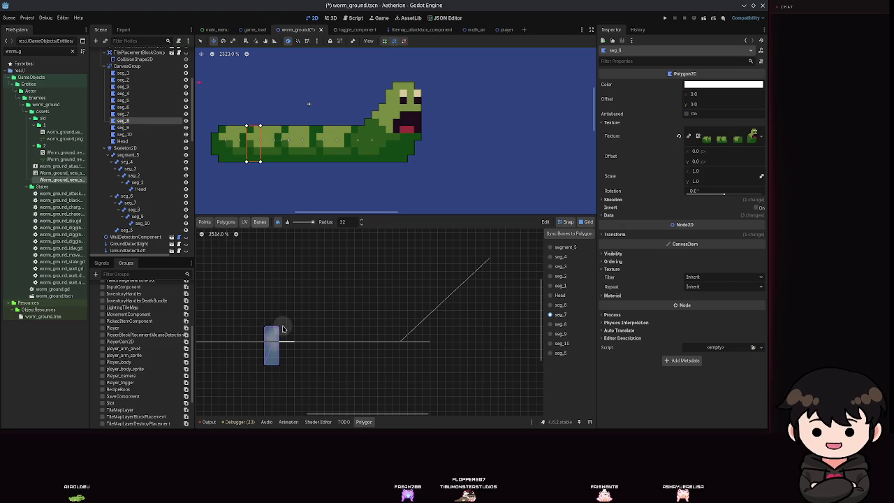
{"action": "key", "text": "ctrl+s"}
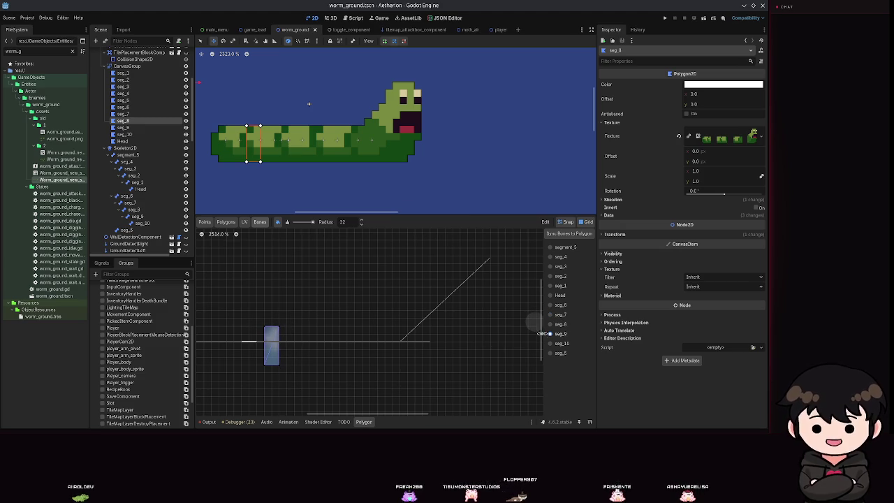
{"action": "left_click_drag", "start_coordinate": [261, 329], "coordinate": [261, 365]}
{"action": "key", "text": "ctrl+s"}
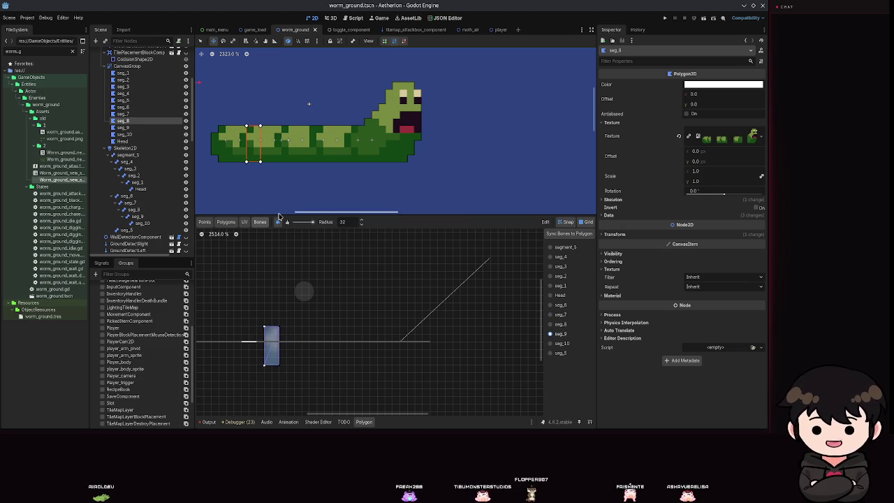
{"action": "left_click", "coordinate": [123, 129]}
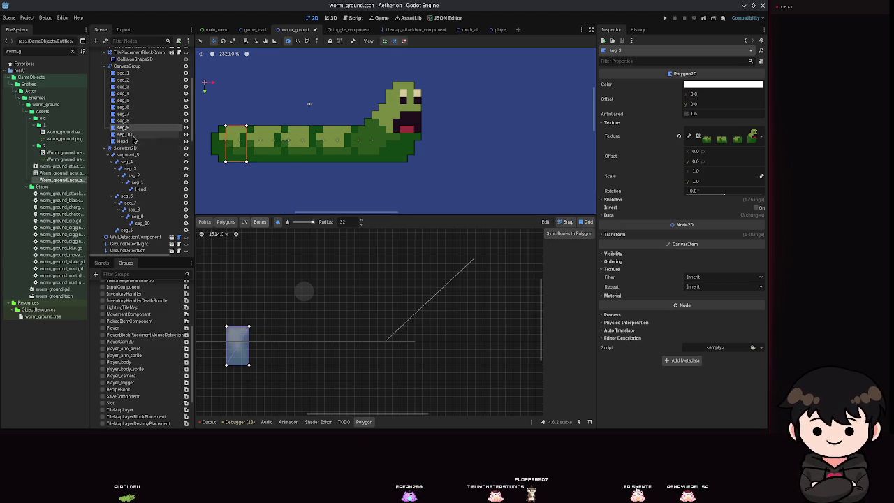
Show the seg_9 and seg_8 bone weights on the seg_9 polygon and save
{"action": "left_click", "coordinate": [558, 334]}
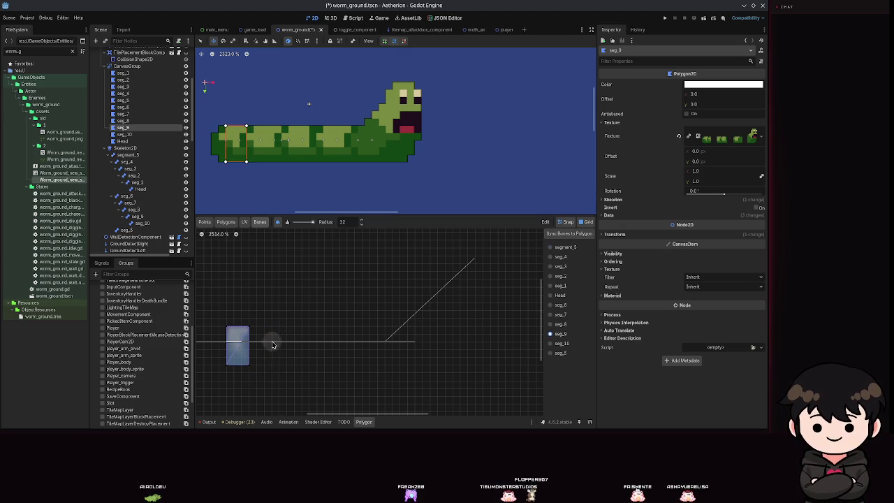
{"action": "left_click_drag", "start_coordinate": [280, 351], "coordinate": [364, 346]}
{"action": "key", "text": "ctrl+s"}
{"action": "left_click", "coordinate": [550, 324]}
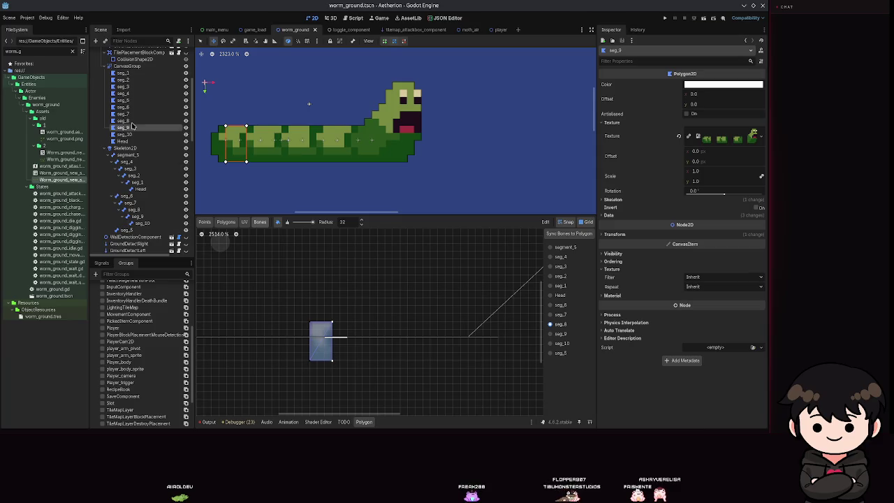
Sync bones to the seg_10 tail polygon and paint seg_10 and seg_9 weights, saving each time
{"action": "left_click", "coordinate": [125, 135]}
{"action": "left_click", "coordinate": [566, 233]}
{"action": "mouse_move", "coordinate": [342, 309]}
{"action": "left_mouse_down"}
{"action": "mouse_move", "coordinate": [414, 335]}
{"action": "mouse_move", "coordinate": [455, 300]}
{"action": "left_mouse_up"}
{"action": "left_click", "coordinate": [560, 343]}
{"action": "mouse_move", "coordinate": [334, 310]}
{"action": "left_mouse_down"}
{"action": "mouse_move", "coordinate": [345, 328]}
{"action": "mouse_move", "coordinate": [354, 305]}
{"action": "left_mouse_up"}
{"action": "key", "text": "ctrl+s"}
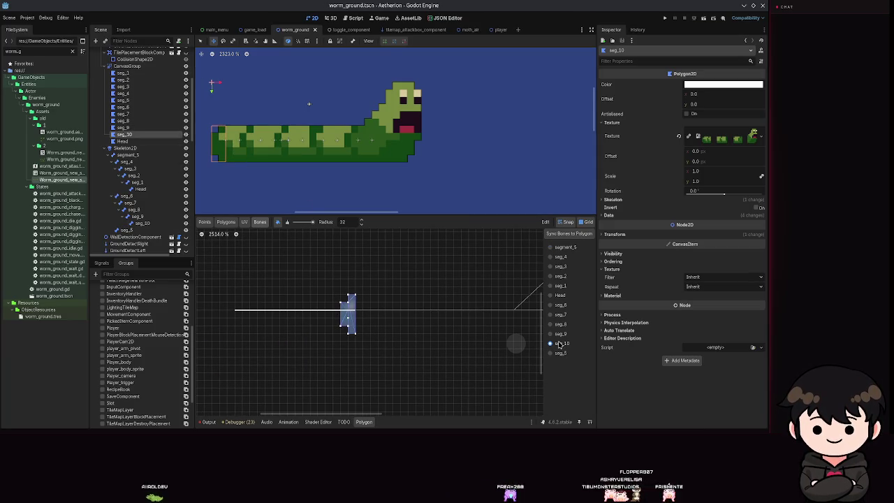
{"action": "left_click", "coordinate": [560, 334]}
{"action": "left_click_drag", "start_coordinate": [355, 297], "coordinate": [361, 313]}
{"action": "key", "text": "ctrl+s"}
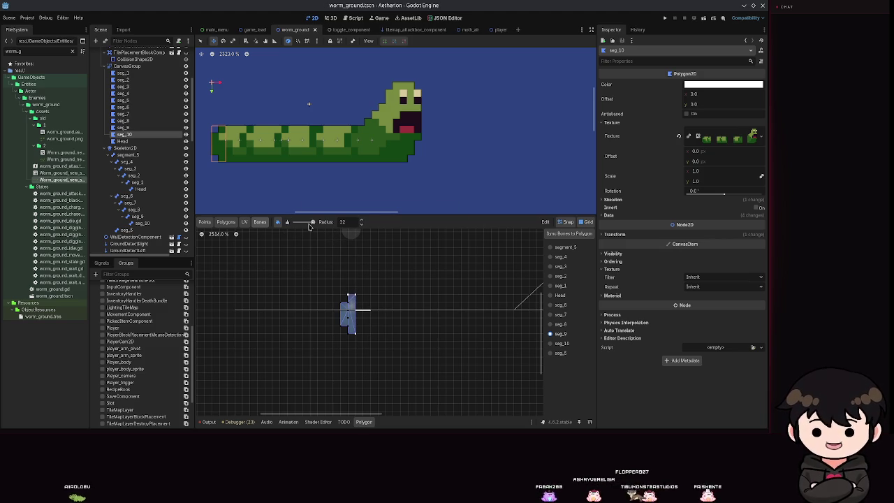
Switch the weight brush to erasing and save the scene
{"action": "left_click", "coordinate": [343, 310]}
{"action": "key", "text": "ctrl+s"}
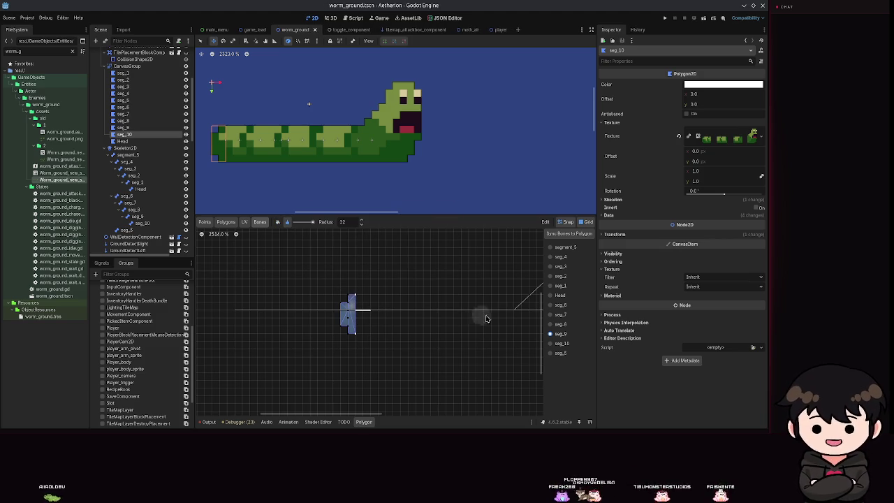
{"action": "scroll", "coordinate": [318, 98], "scroll_direction": "down", "scroll_amount": 3}
{"action": "key", "text": "ctrl+s"}
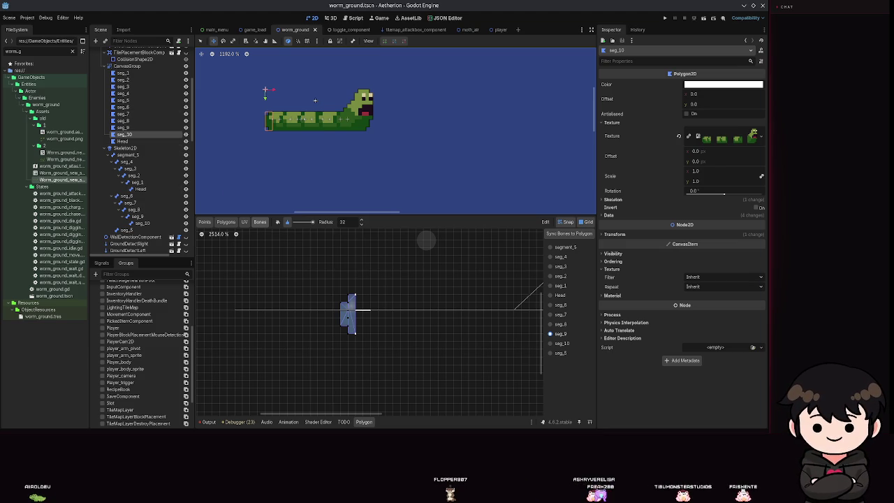
Save, drag the seg_5 bone to test the worm body bending, then reselect the seg_5 polygon
{"action": "scroll", "coordinate": [161, 202], "scroll_direction": "down", "scroll_amount": 5}
{"action": "key", "text": "ctrl+s"}
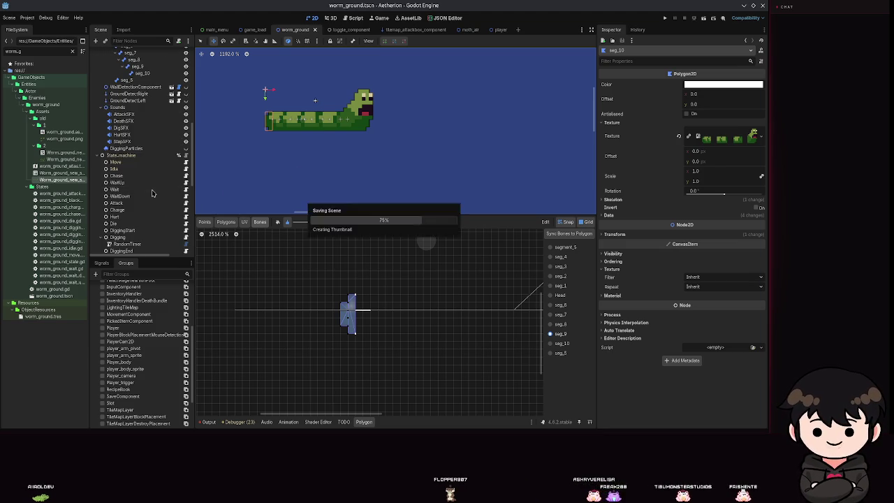
{"action": "scroll", "coordinate": [161, 202], "scroll_direction": "down", "scroll_amount": 5}
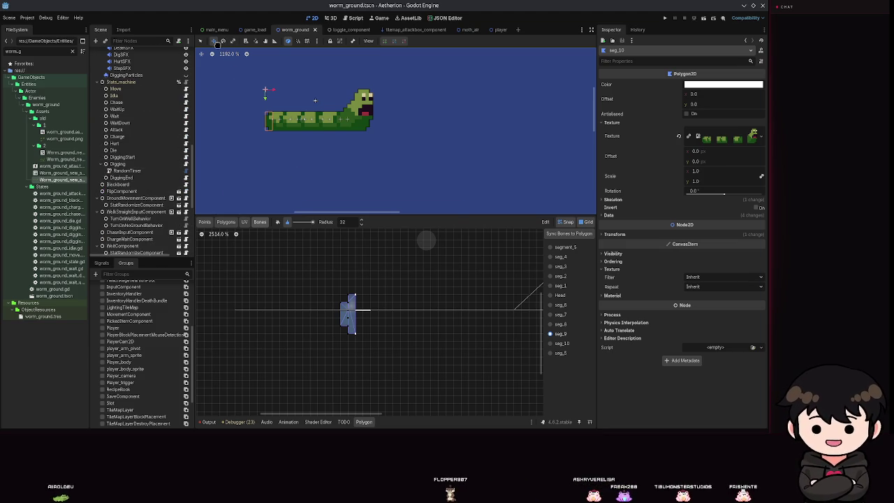
{"action": "scroll", "coordinate": [146, 140], "scroll_direction": "up", "scroll_amount": 8}
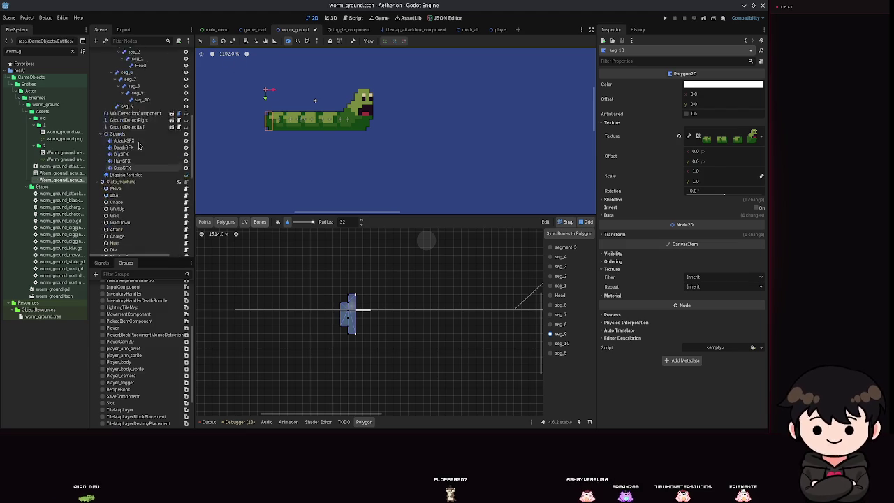
{"action": "left_click", "coordinate": [147, 117]}
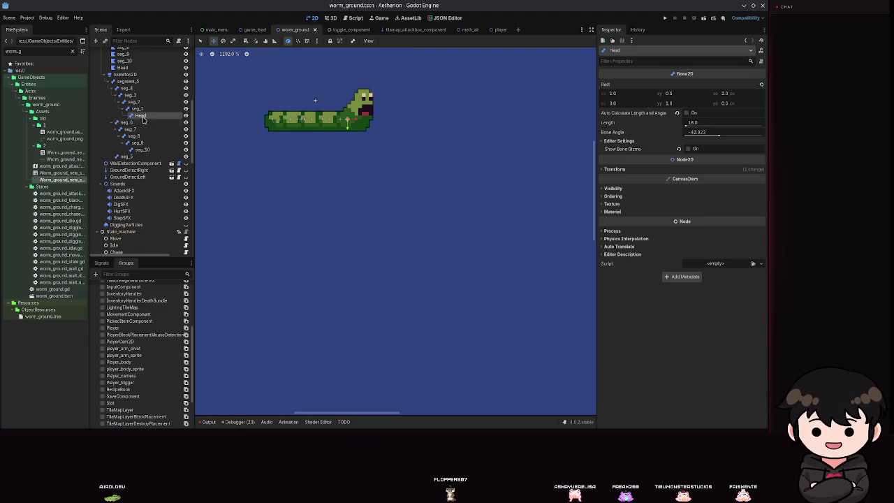
{"action": "left_click", "coordinate": [127, 156]}
{"action": "mouse_move", "coordinate": [308, 116]}
{"action": "left_mouse_down"}
{"action": "mouse_move", "coordinate": [298, 110]}
{"action": "mouse_move", "coordinate": [309, 89]}
{"action": "mouse_move", "coordinate": [300, 120]}
{"action": "left_mouse_up"}
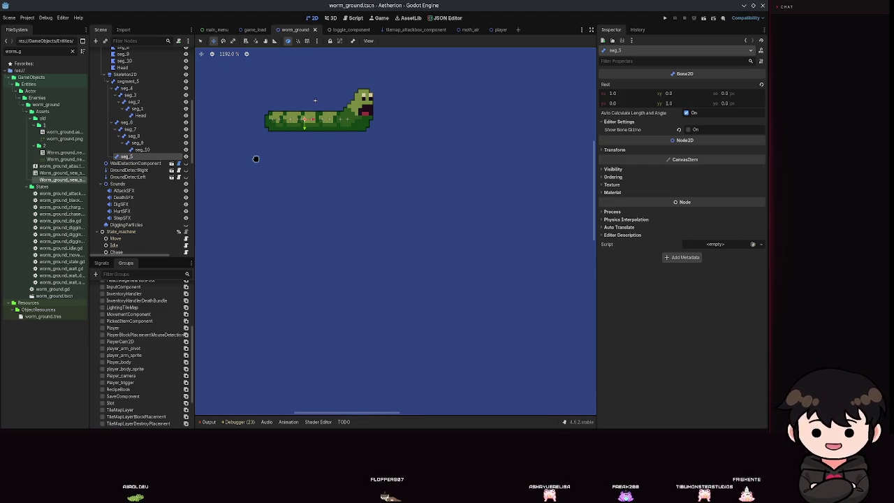
{"action": "scroll", "coordinate": [128, 91], "scroll_direction": "up", "scroll_amount": 3}
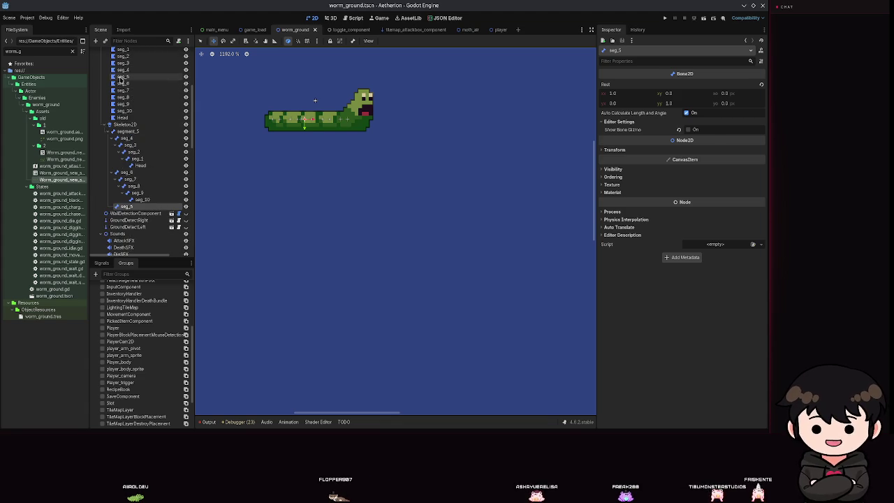
{"action": "left_click", "coordinate": [124, 76]}
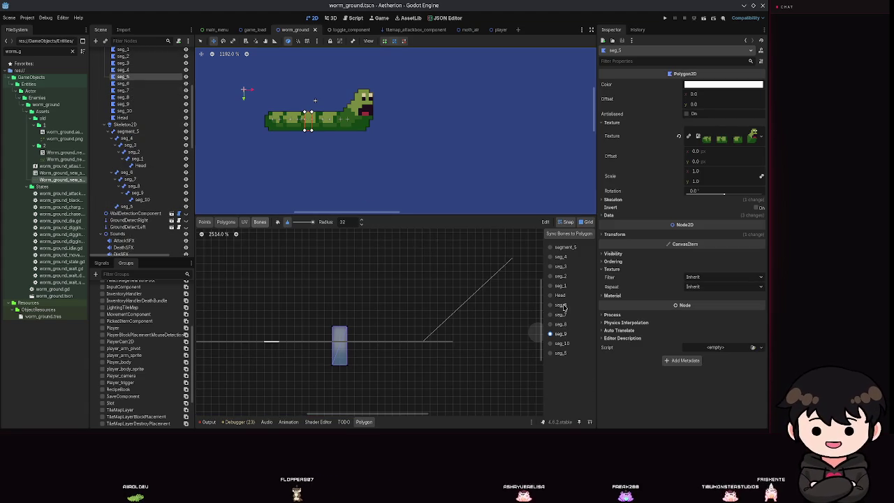
Paint segment_5's weight onto the seg_5 polygon, toggle the brush mode, and save
{"action": "left_click", "coordinate": [561, 354]}
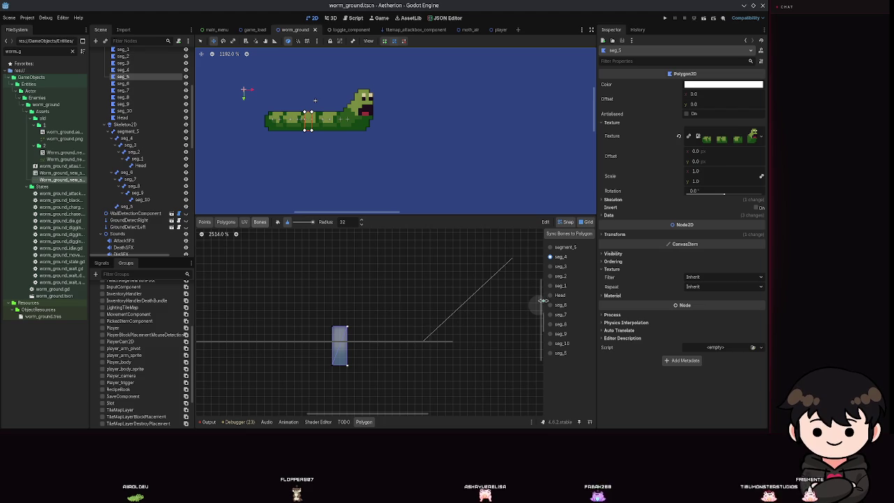
{"action": "left_click", "coordinate": [559, 305]}
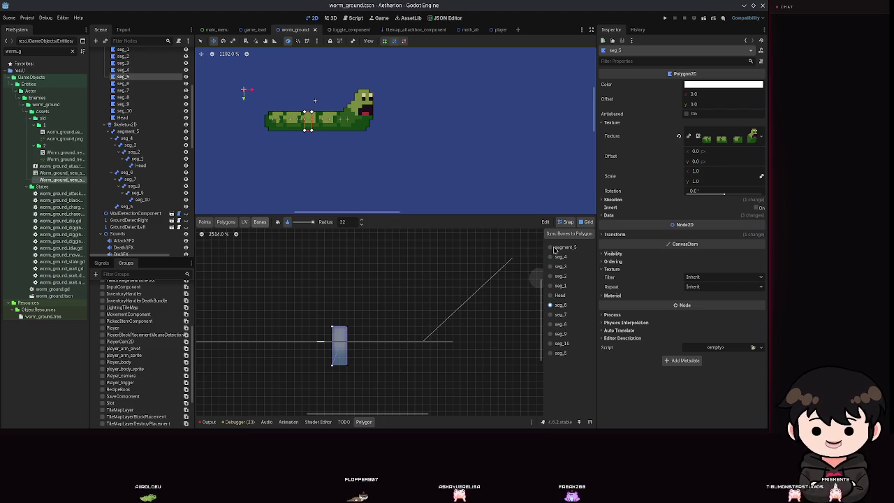
{"action": "left_click", "coordinate": [336, 337]}
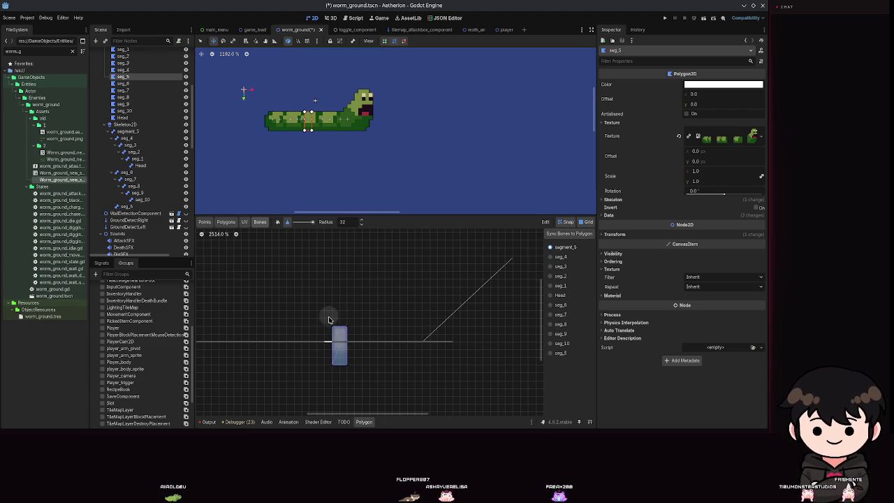
{"action": "left_click", "coordinate": [277, 221]}
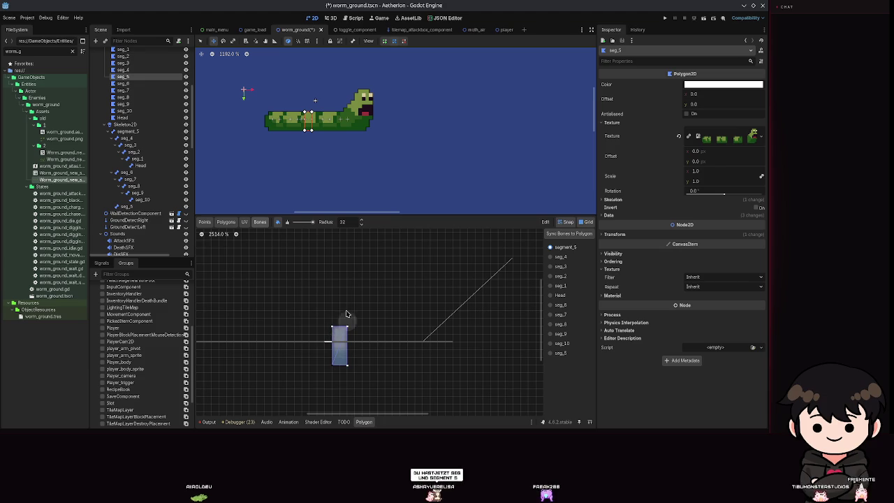
{"action": "key", "text": "ctrl+s"}
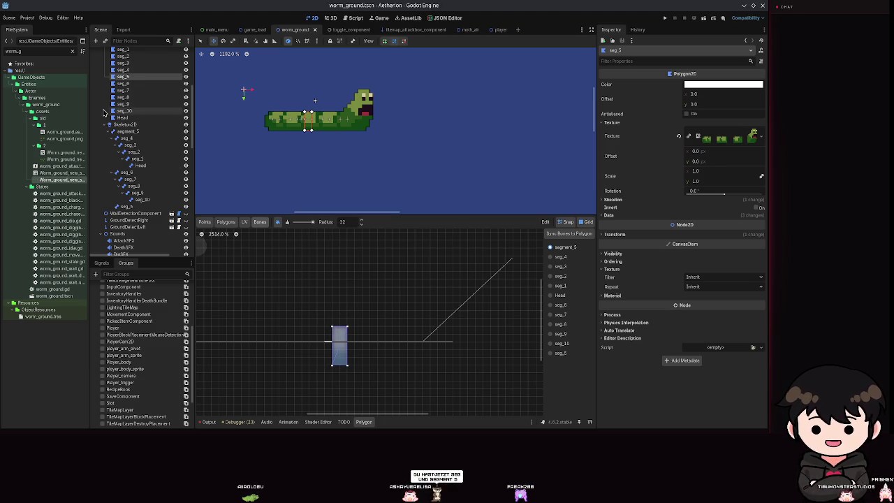
Drag the seg_5 bone upward to test the weights, then select the seg_4 bone
{"action": "left_click", "coordinate": [123, 206]}
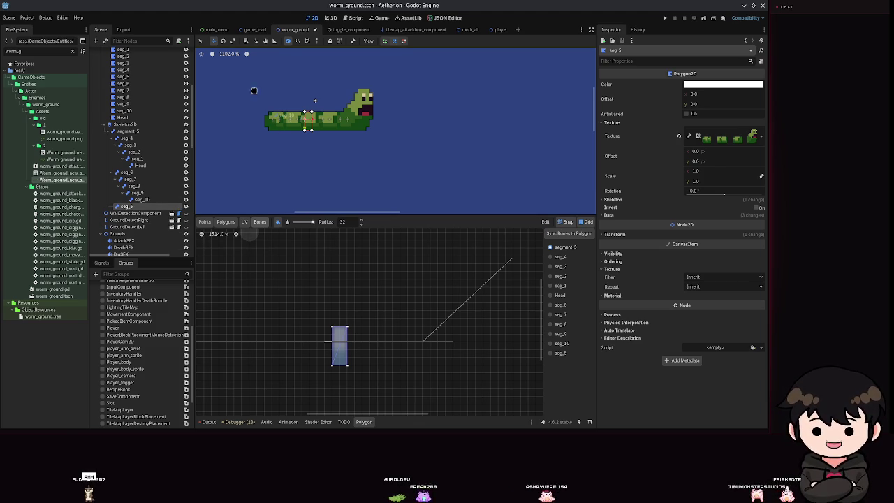
{"action": "mouse_move", "coordinate": [308, 113]}
{"action": "left_mouse_down"}
{"action": "mouse_move", "coordinate": [309, 93]}
{"action": "mouse_move", "coordinate": [277, 80]}
{"action": "mouse_move", "coordinate": [312, 79]}
{"action": "mouse_move", "coordinate": [300, 134]}
{"action": "left_mouse_up"}
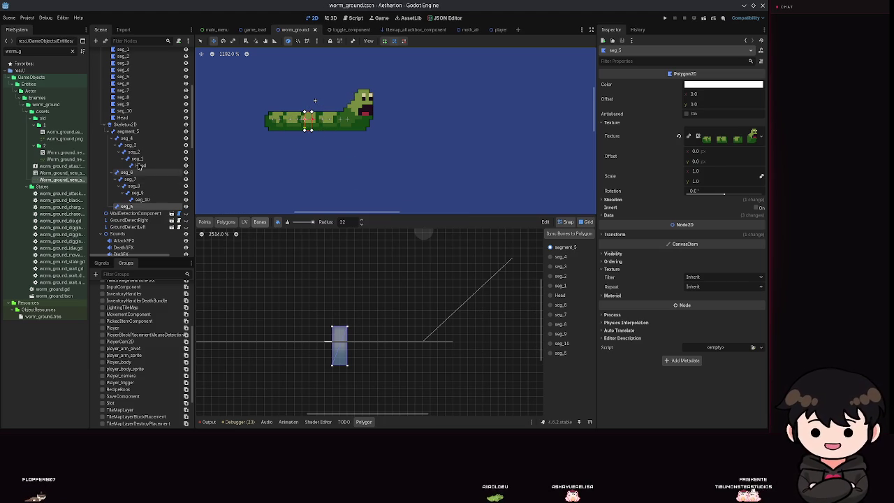
{"action": "left_click", "coordinate": [128, 140]}
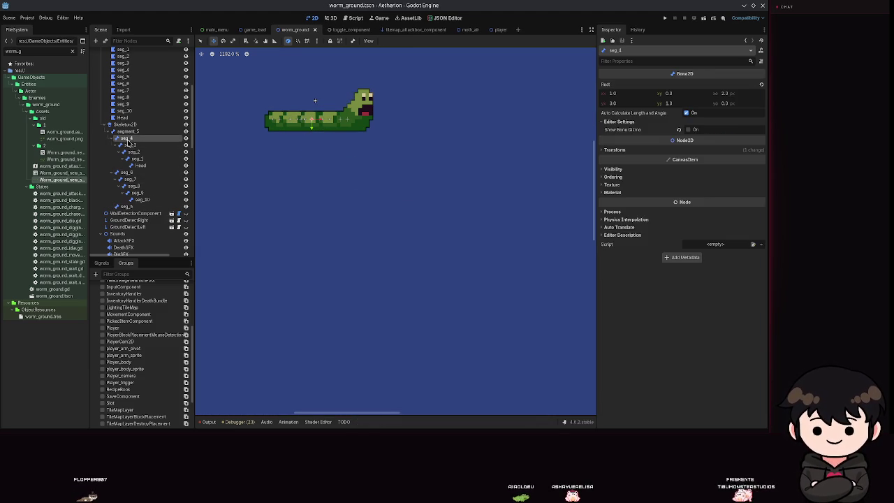
Compare the seg_5 and seg_4 bone weights on the seg_5 polygon, zooming in and out
{"action": "left_click", "coordinate": [126, 70]}
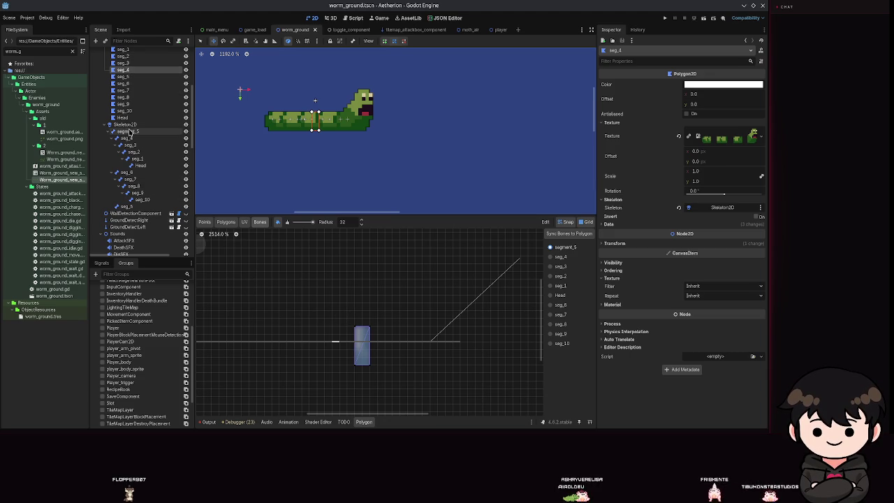
{"action": "left_click", "coordinate": [125, 78]}
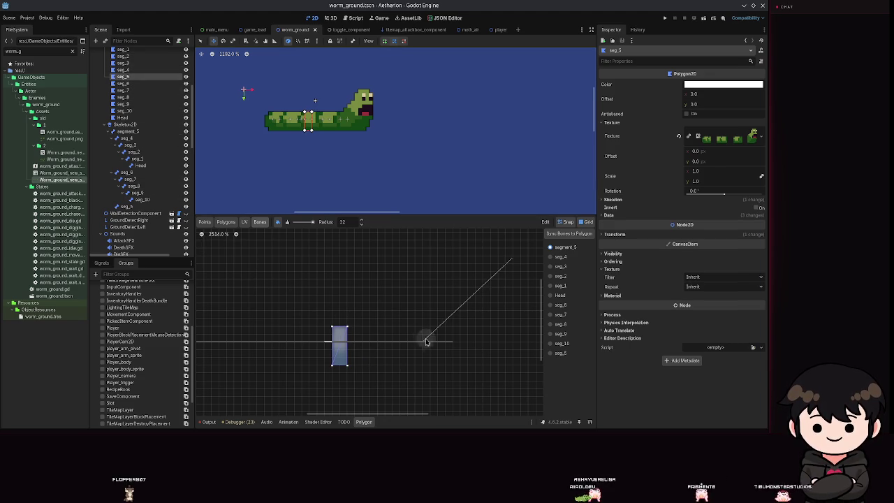
{"action": "left_click", "coordinate": [560, 353]}
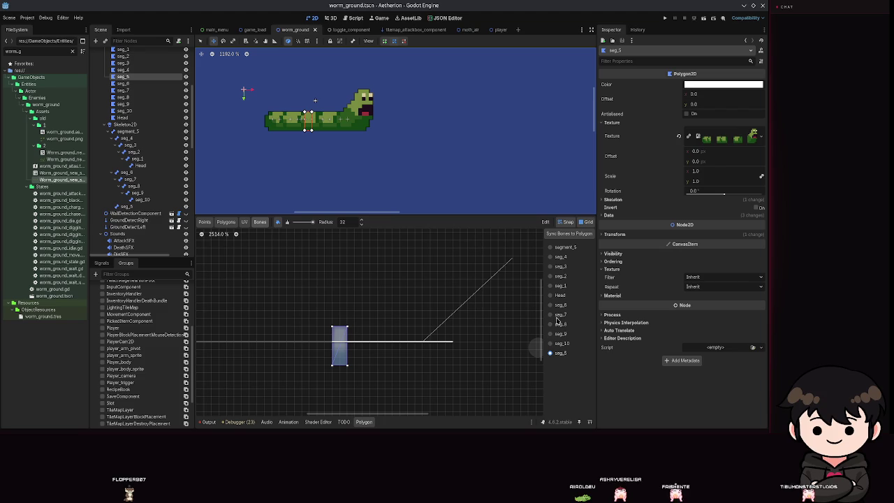
{"action": "left_click", "coordinate": [558, 258]}
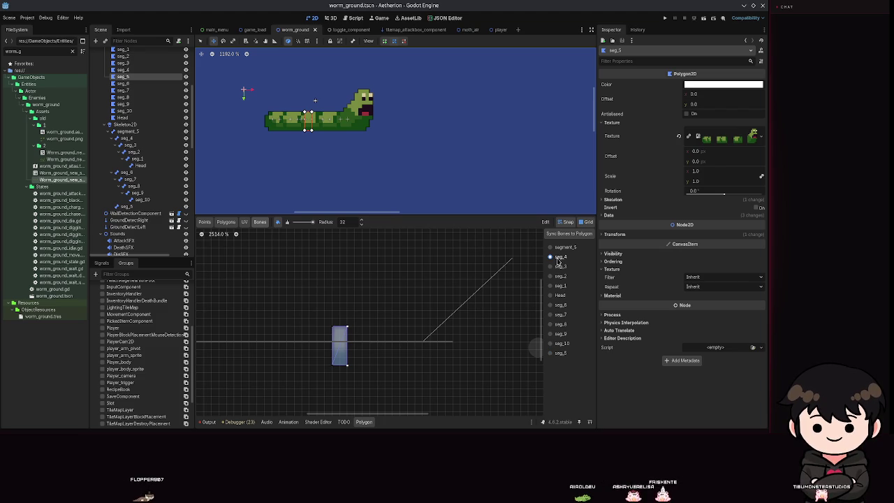
{"action": "scroll", "coordinate": [472, 365], "scroll_direction": "up", "scroll_amount": 4}
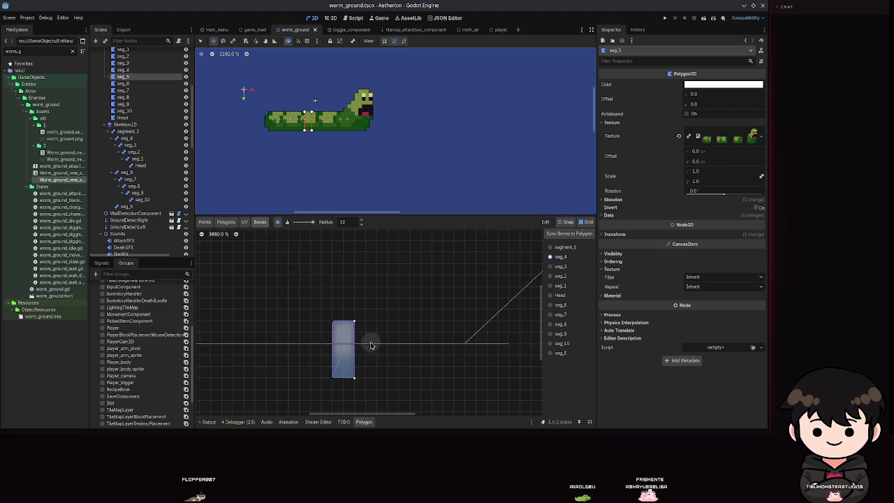
{"action": "scroll", "coordinate": [381, 345], "scroll_direction": "up", "scroll_amount": 5}
{"action": "scroll", "coordinate": [462, 371], "scroll_direction": "down", "scroll_amount": 6}
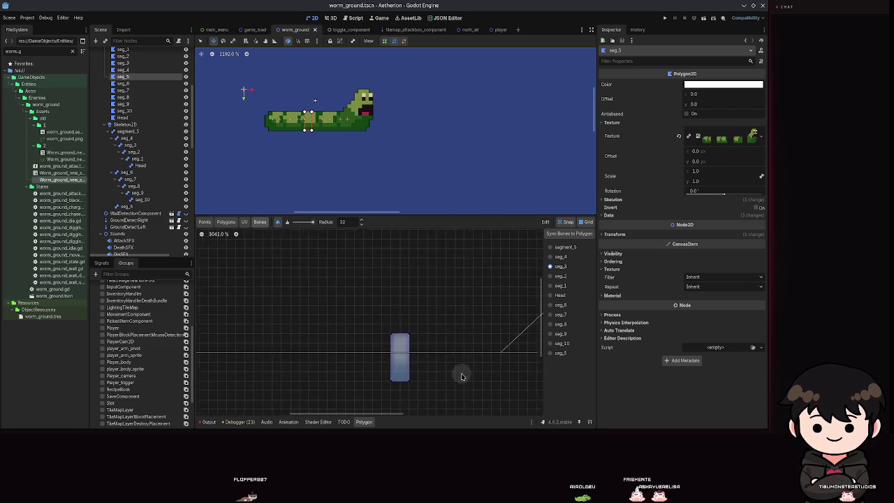
{"action": "scroll", "coordinate": [462, 371], "scroll_direction": "down", "scroll_amount": 7}
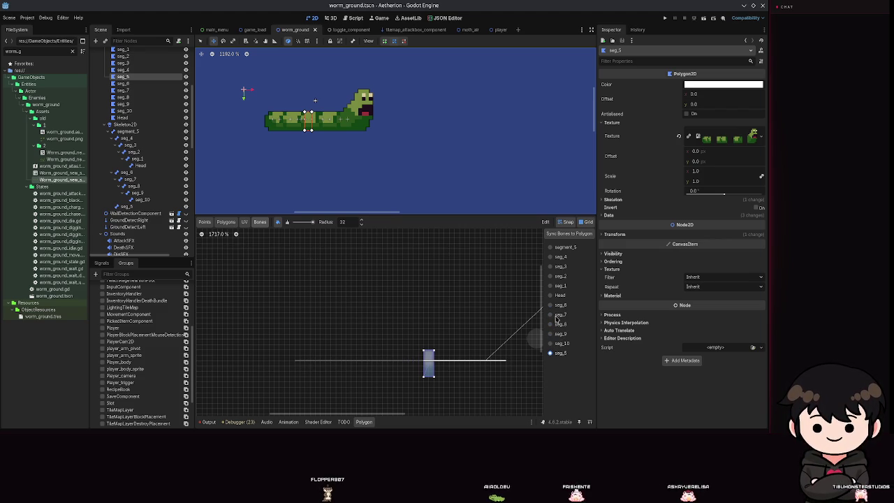
{"action": "scroll", "coordinate": [496, 363], "scroll_direction": "up", "scroll_amount": 2}
{"action": "scroll", "coordinate": [427, 386], "scroll_direction": "up", "scroll_amount": 10}
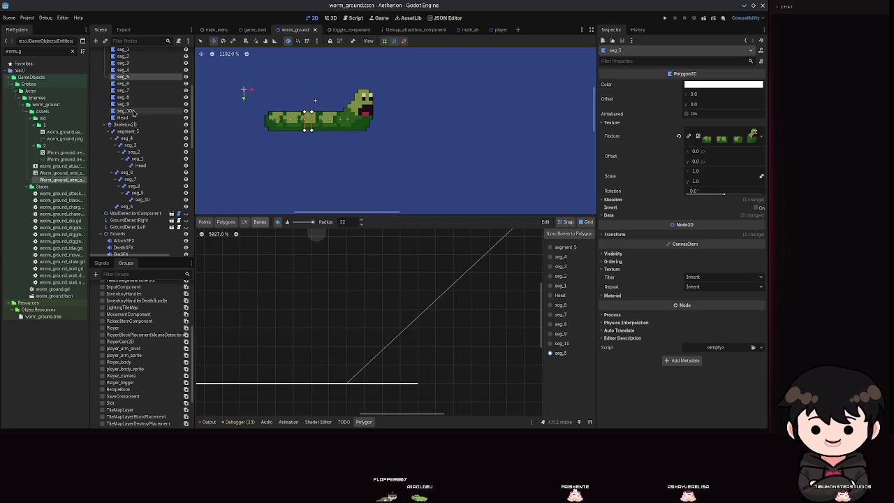
{"action": "scroll", "coordinate": [137, 192], "scroll_direction": "down", "scroll_amount": 3}
{"action": "scroll", "coordinate": [137, 192], "scroll_direction": "up", "scroll_amount": 2}
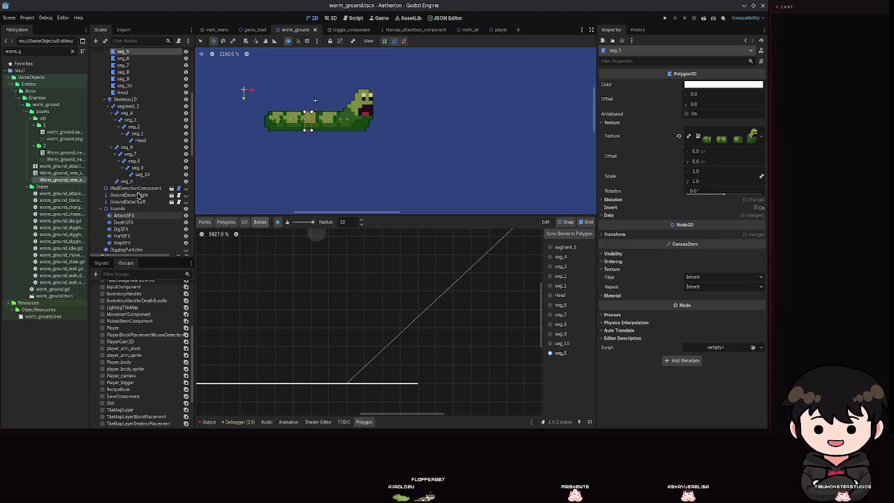
{"action": "left_click", "coordinate": [142, 180]}
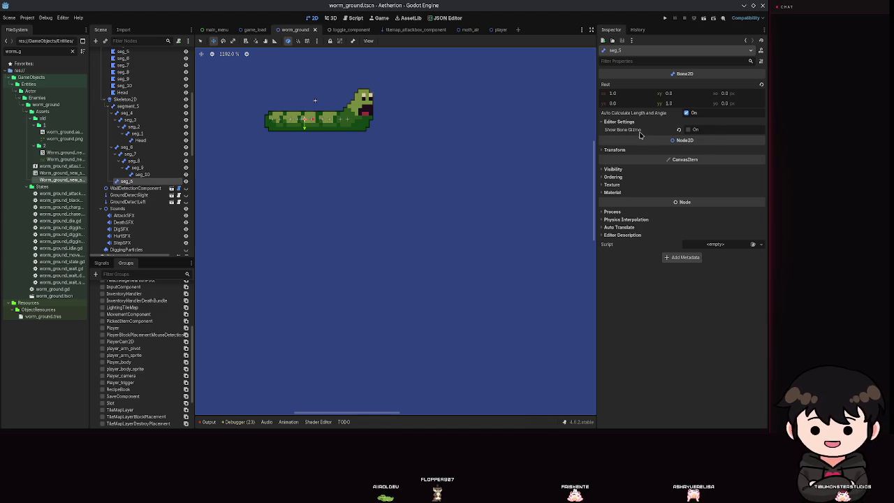
Show the seg_5 bone gizmo, disable auto length and angle, set length 1.0, and save
{"action": "left_click", "coordinate": [688, 129]}
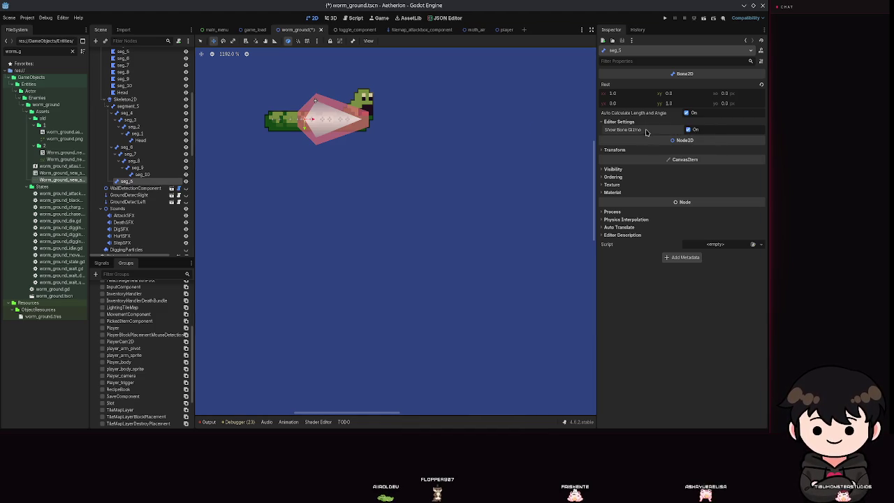
{"action": "left_click", "coordinate": [688, 122]}
{"action": "left_click", "coordinate": [686, 112]}
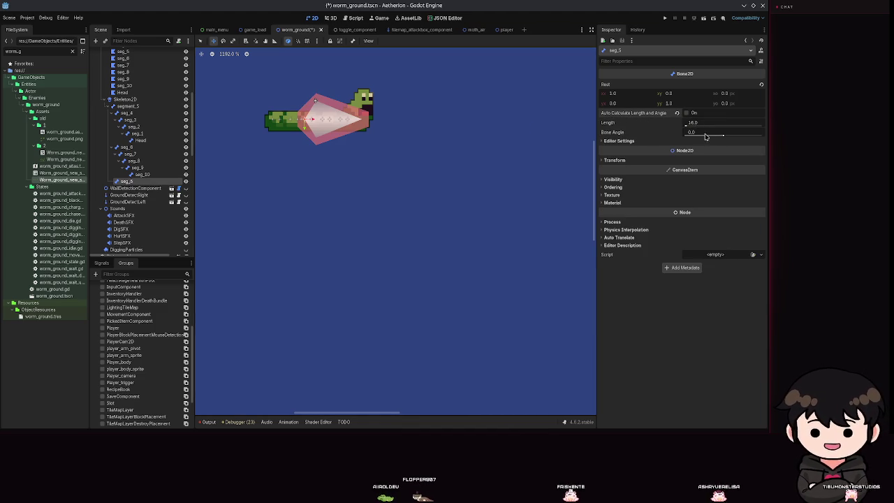
{"action": "left_click_drag", "start_coordinate": [688, 124], "coordinate": [683, 128]}
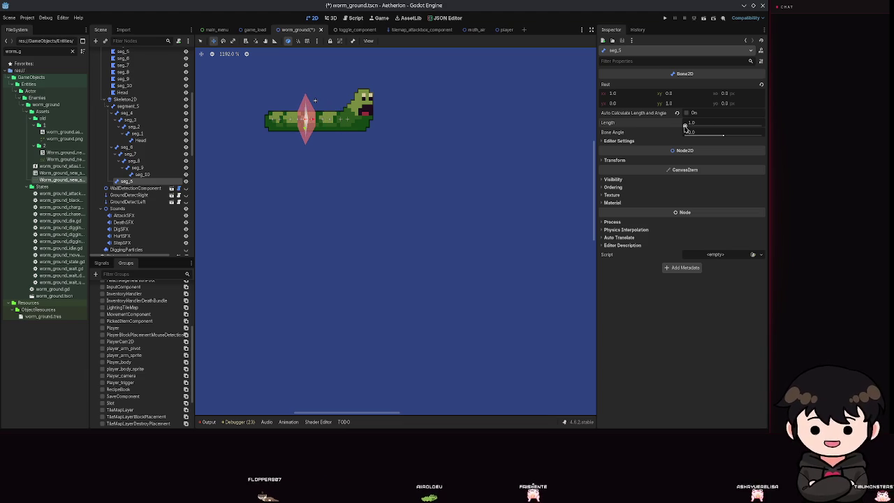
{"action": "key", "text": "ctrl+s"}
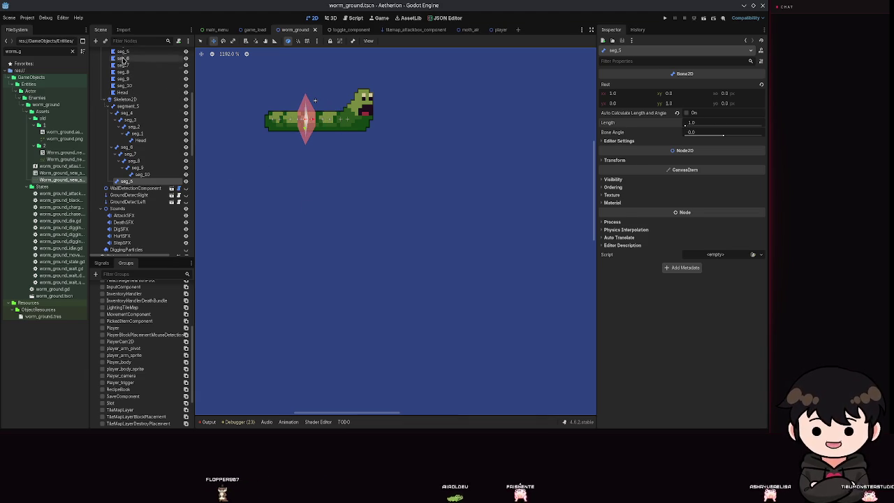
Zoom in on the seg_5 polygon's weights, then select the segment_5 bone
{"action": "left_click", "coordinate": [123, 51]}
{"action": "scroll", "coordinate": [398, 340], "scroll_direction": "up", "scroll_amount": 5}
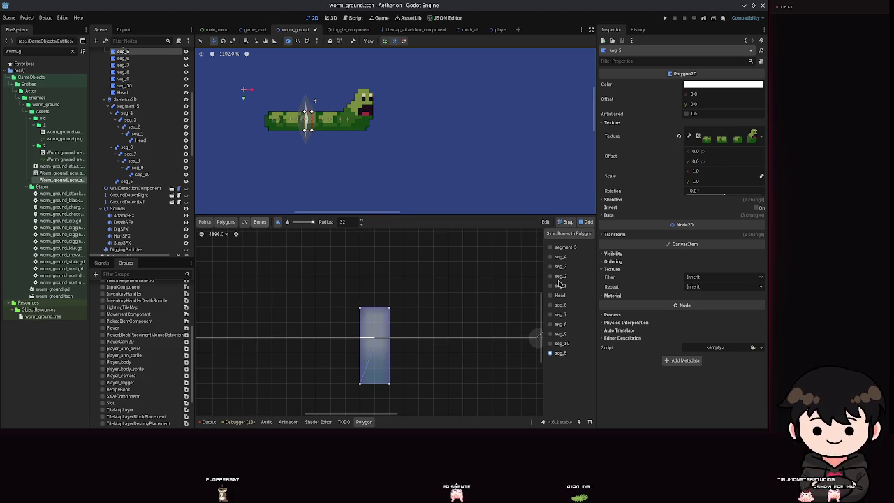
{"action": "scroll", "coordinate": [351, 359], "scroll_direction": "down", "scroll_amount": 2}
{"action": "scroll", "coordinate": [437, 367], "scroll_direction": "up", "scroll_amount": 3}
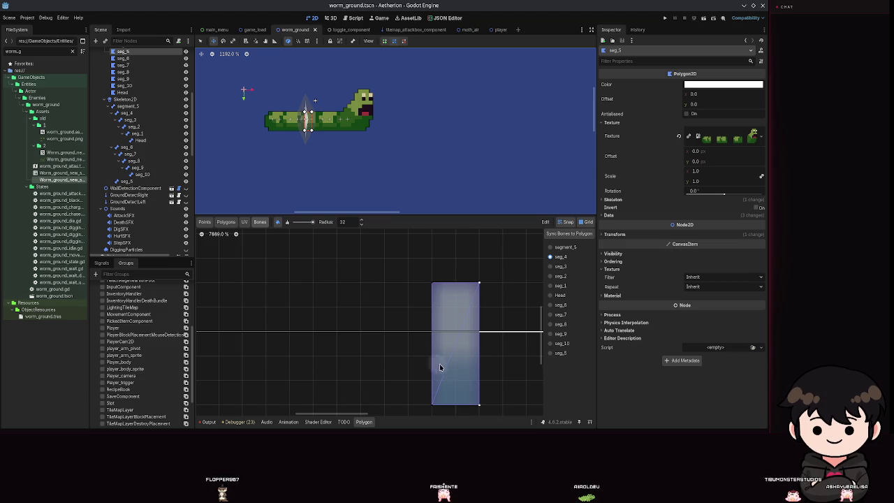
{"action": "scroll", "coordinate": [379, 340], "scroll_direction": "down", "scroll_amount": 2}
{"action": "scroll", "coordinate": [379, 341], "scroll_direction": "down", "scroll_amount": 1}
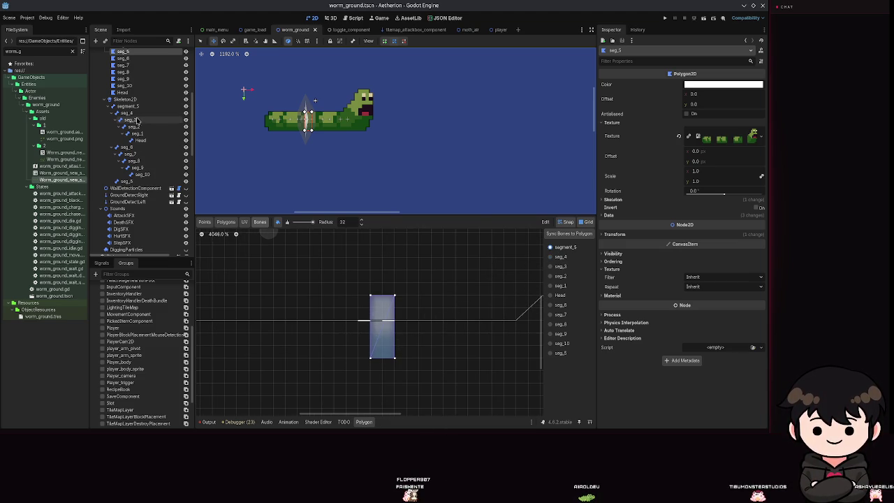
{"action": "scroll", "coordinate": [129, 77], "scroll_direction": "up", "scroll_amount": 3}
{"action": "left_click", "coordinate": [127, 157]}
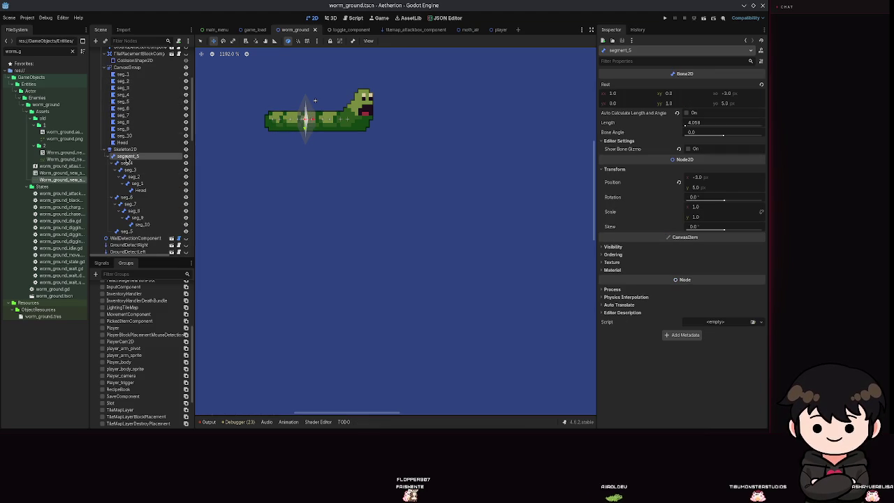
Test-bend the worm with the segment_5 and seg_5 bones, undo, and save the scene
{"action": "mouse_move", "coordinate": [319, 135]}
{"action": "left_mouse_down"}
{"action": "mouse_move", "coordinate": [317, 154]}
{"action": "mouse_move", "coordinate": [315, 113]}
{"action": "left_mouse_up"}
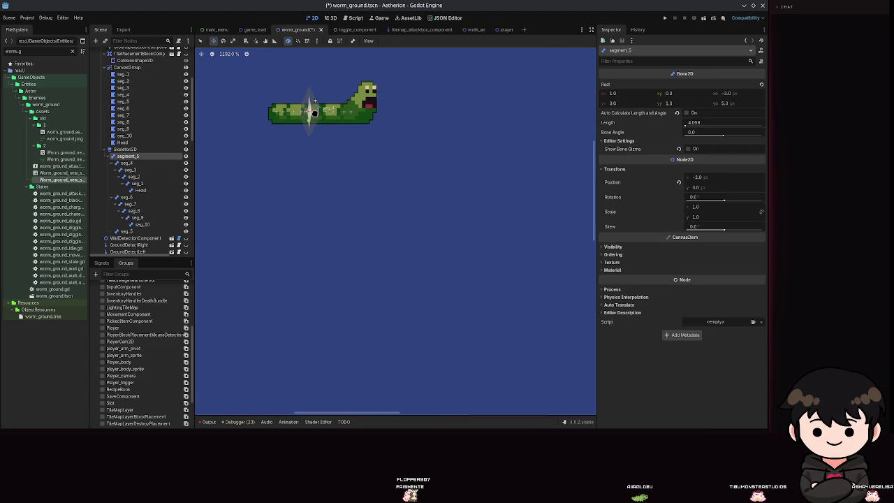
{"action": "key", "text": "ctrl+z"}
{"action": "key", "text": "ctrl+s"}
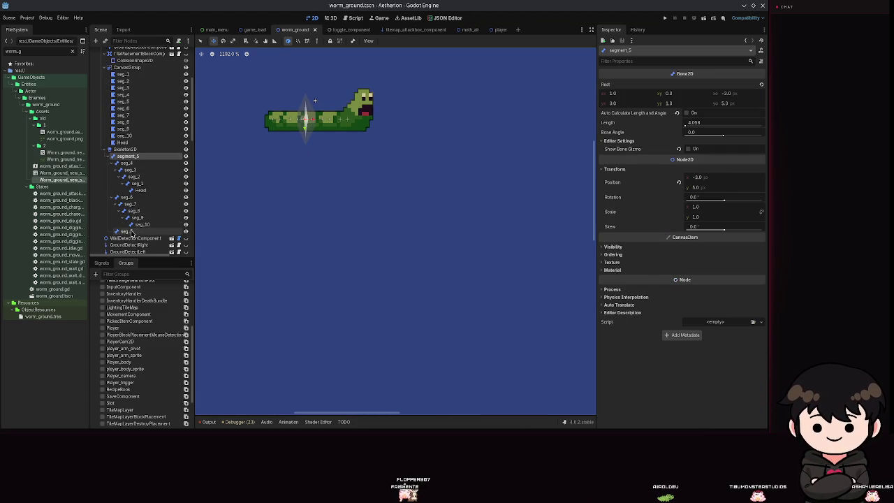
{"action": "left_click", "coordinate": [130, 231]}
{"action": "mouse_move", "coordinate": [307, 120]}
{"action": "left_mouse_down"}
{"action": "mouse_move", "coordinate": [309, 157]}
{"action": "mouse_move", "coordinate": [265, 199]}
{"action": "mouse_move", "coordinate": [200, 193]}
{"action": "mouse_move", "coordinate": [407, 199]}
{"action": "mouse_move", "coordinate": [335, 277]}
{"action": "mouse_move", "coordinate": [243, 255]}
{"action": "mouse_move", "coordinate": [220, 200]}
{"action": "mouse_move", "coordinate": [307, 86]}
{"action": "mouse_move", "coordinate": [496, 67]}
{"action": "mouse_move", "coordinate": [341, 108]}
{"action": "left_mouse_up"}
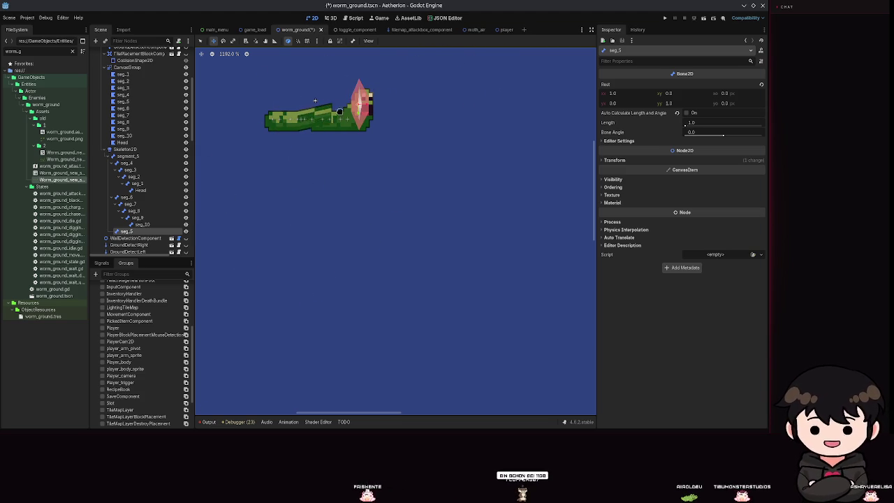
{"action": "key", "text": "ctrl+s"}
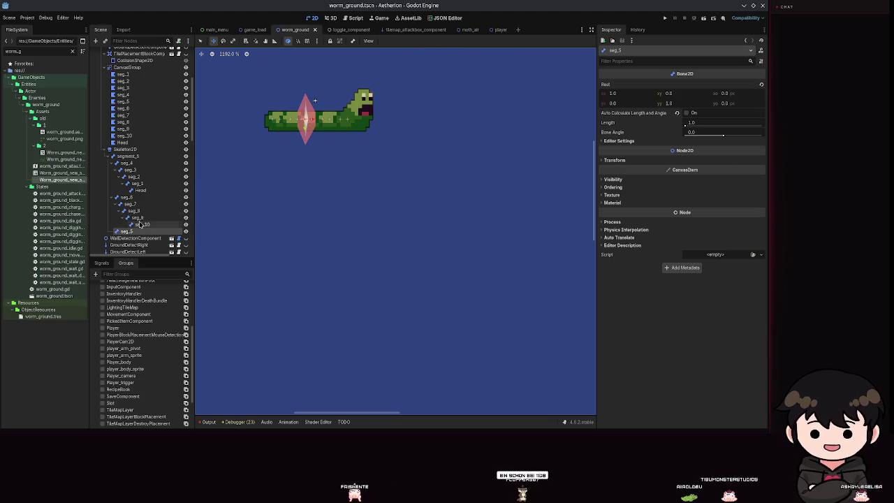
Bend the tail down with seg_6, then try a seg_4 move and cancel it
{"action": "left_click", "coordinate": [125, 197]}
{"action": "mouse_move", "coordinate": [297, 120]}
{"action": "left_mouse_down"}
{"action": "mouse_move", "coordinate": [275, 137]}
{"action": "mouse_move", "coordinate": [285, 189]}
{"action": "mouse_move", "coordinate": [253, 235]}
{"action": "mouse_move", "coordinate": [519, 287]}
{"action": "mouse_move", "coordinate": [599, 136]}
{"action": "mouse_move", "coordinate": [605, 102]}
{"action": "mouse_move", "coordinate": [238, 241]}
{"action": "mouse_move", "coordinate": [192, 143]}
{"action": "mouse_move", "coordinate": [203, 48]}
{"action": "mouse_move", "coordinate": [194, 166]}
{"action": "left_mouse_up"}
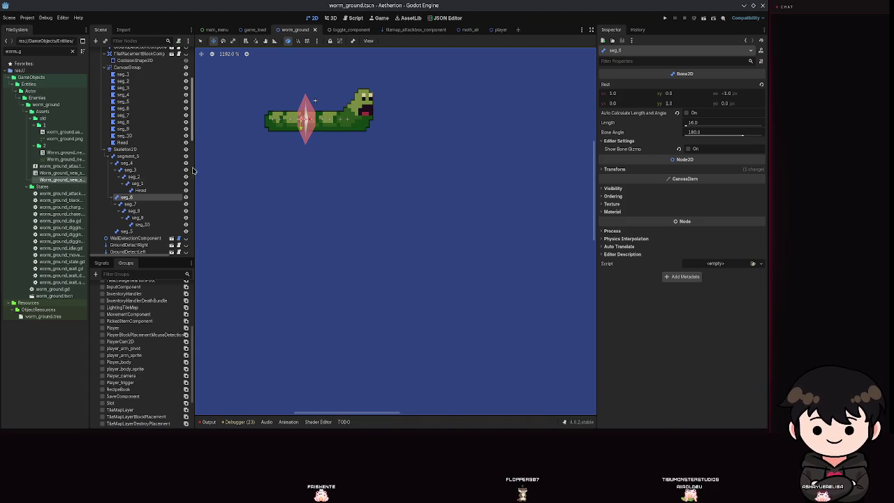
{"action": "left_click", "coordinate": [125, 163]}
{"action": "left_click_drag", "start_coordinate": [328, 113], "coordinate": [352, 159]}
{"action": "right_click", "coordinate": [305, 149]}
Bend the head with seg_3, cancel back to the straight pose, and open seg_1's polygon
{"action": "left_click", "coordinate": [294, 131]}
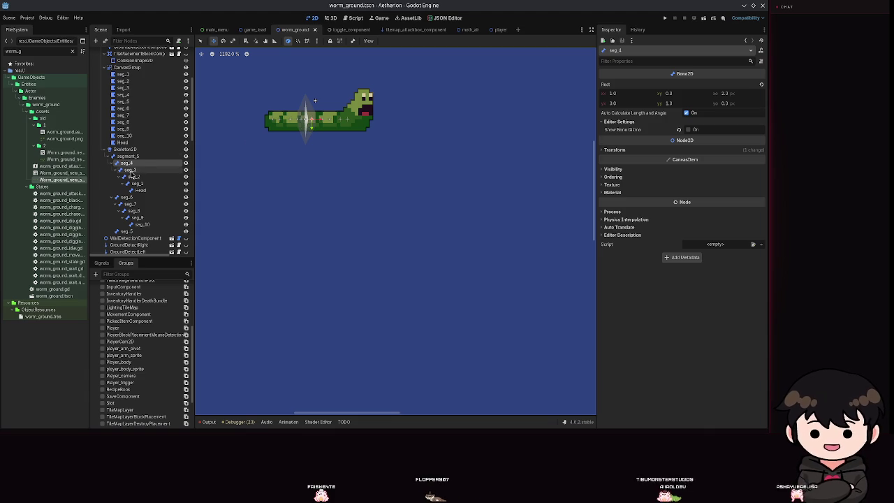
{"action": "mouse_move", "coordinate": [294, 131]}
{"action": "left_mouse_down"}
{"action": "mouse_move", "coordinate": [343, 168]}
{"action": "mouse_move", "coordinate": [457, 199]}
{"action": "mouse_move", "coordinate": [401, 192]}
{"action": "mouse_move", "coordinate": [260, 243]}
{"action": "mouse_move", "coordinate": [308, 234]}
{"action": "mouse_move", "coordinate": [307, 213]}
{"action": "mouse_move", "coordinate": [447, 183]}
{"action": "mouse_move", "coordinate": [533, 107]}
{"action": "left_mouse_up"}
{"action": "right_click", "coordinate": [489, 130]}
{"action": "scroll", "coordinate": [286, 140], "scroll_direction": "up", "scroll_amount": 2}
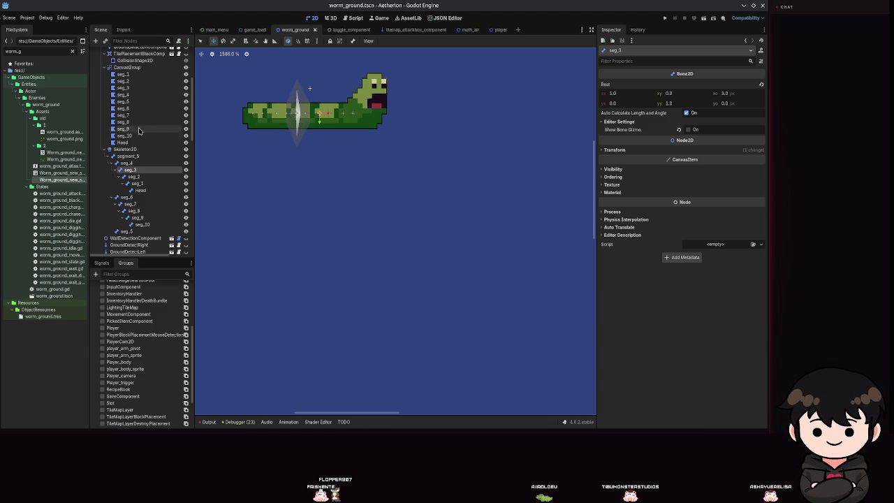
{"action": "left_click", "coordinate": [123, 74]}
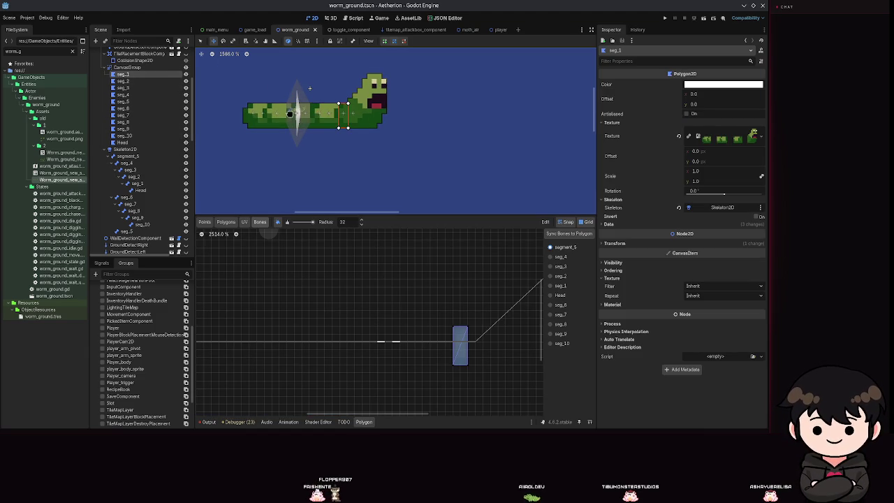
Review the painted weights on the seg_1, seg_2 and Head polygons
{"action": "left_click", "coordinate": [123, 82]}
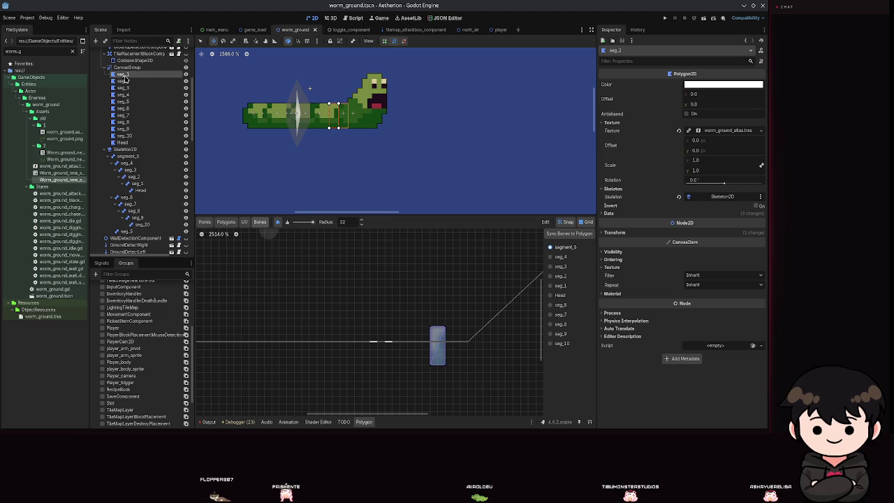
{"action": "left_click", "coordinate": [125, 75]}
{"action": "left_click", "coordinate": [127, 82]}
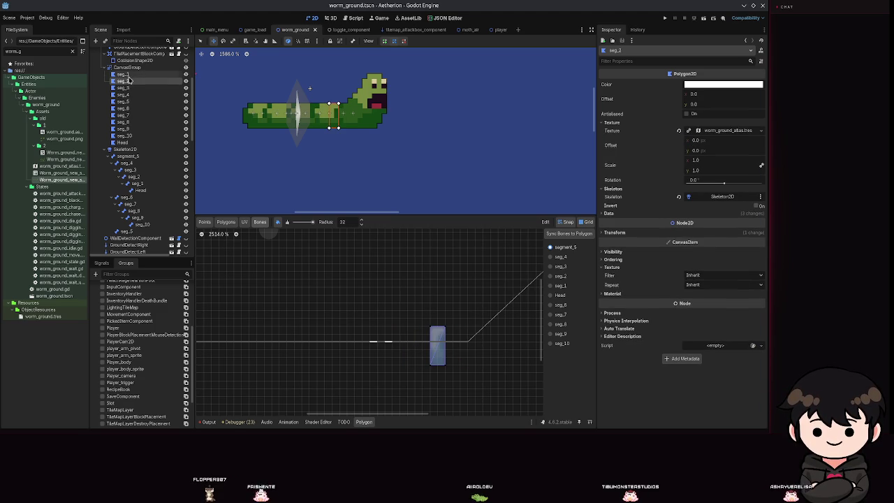
{"action": "left_click", "coordinate": [126, 142]}
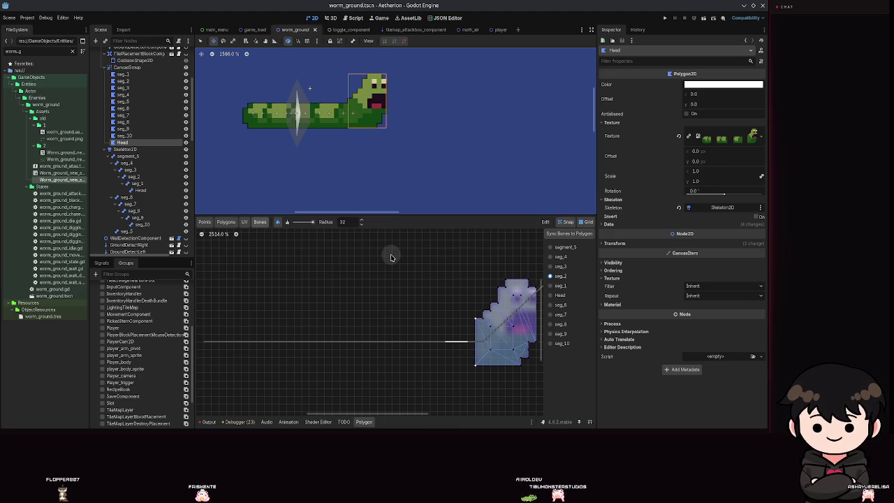
Step through the polygons from seg_10 back to seg_3, checking each one's weights
{"action": "left_click", "coordinate": [171, 136]}
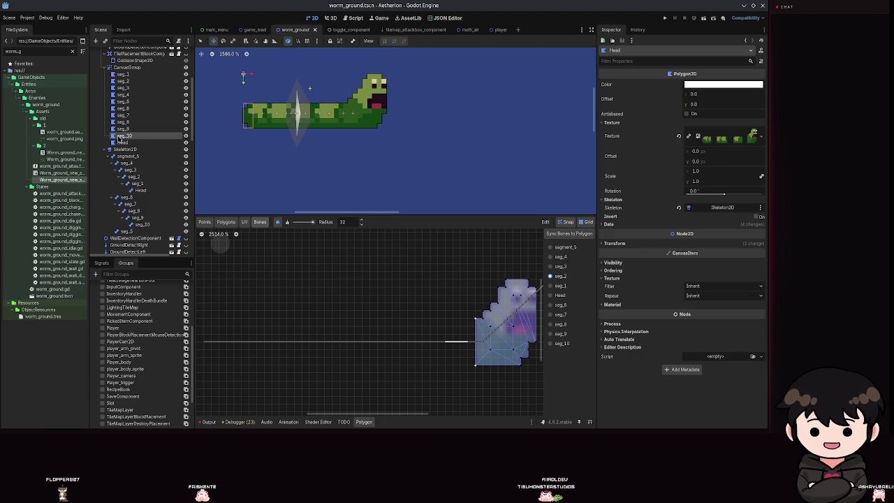
{"action": "scroll", "coordinate": [280, 332], "scroll_direction": "up", "scroll_amount": 1}
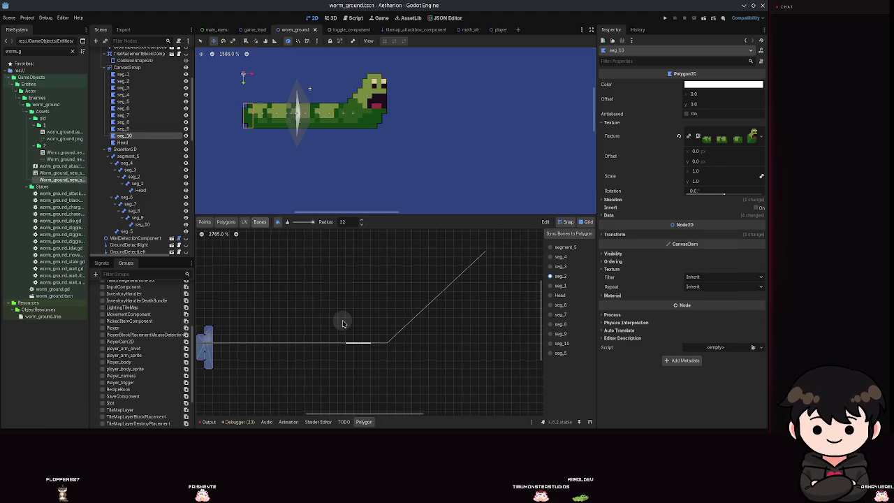
{"action": "left_click_drag", "start_coordinate": [343, 323], "coordinate": [404, 296]}
{"action": "left_click", "coordinate": [139, 130]}
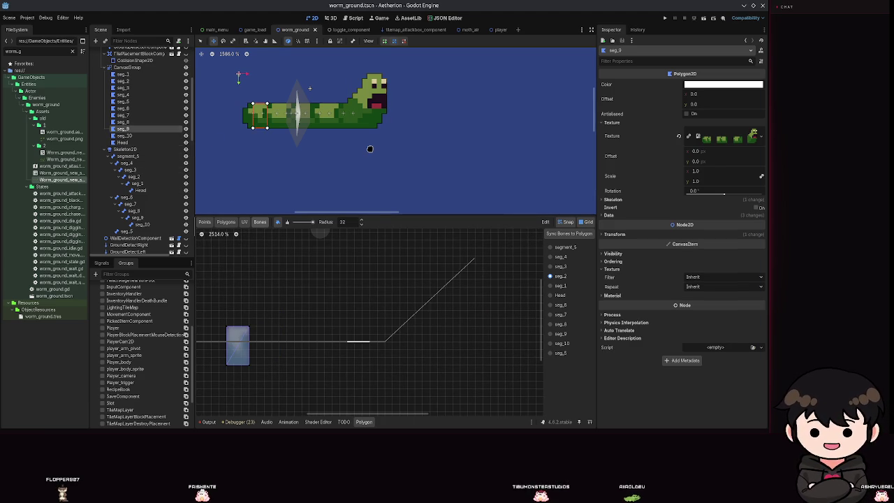
{"action": "left_click", "coordinate": [140, 122]}
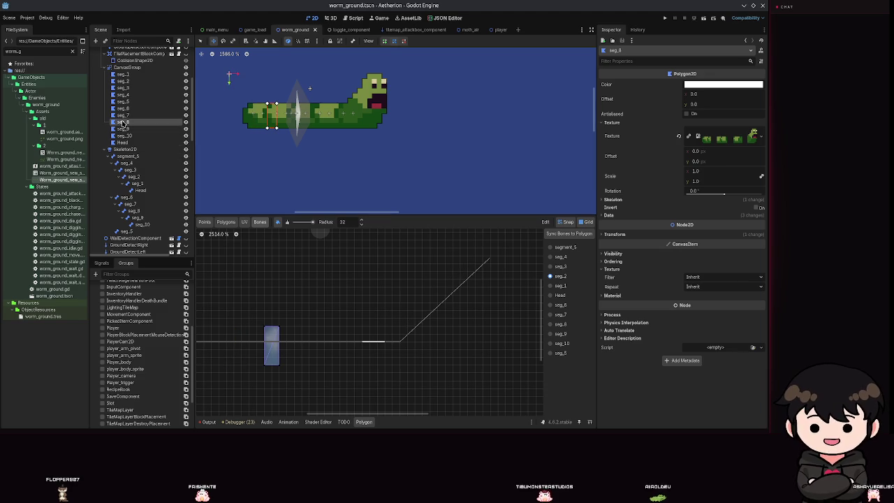
{"action": "left_click", "coordinate": [163, 115]}
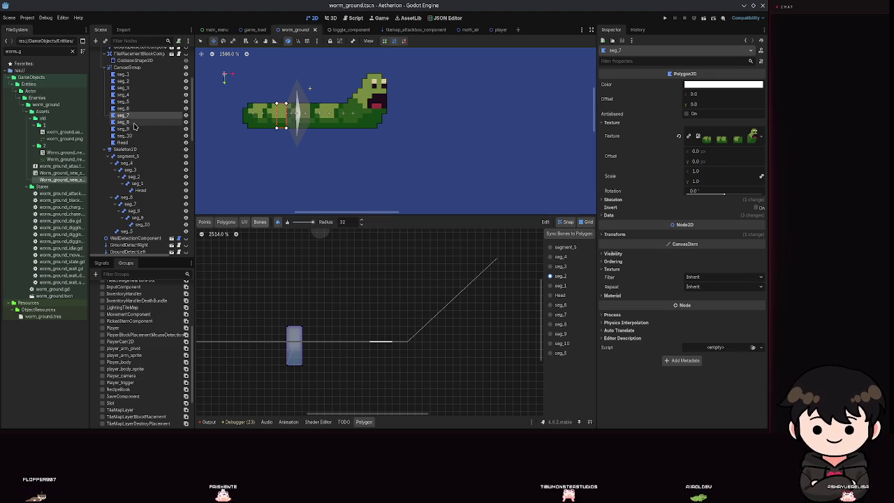
{"action": "left_click", "coordinate": [130, 109]}
{"action": "left_click", "coordinate": [128, 102]}
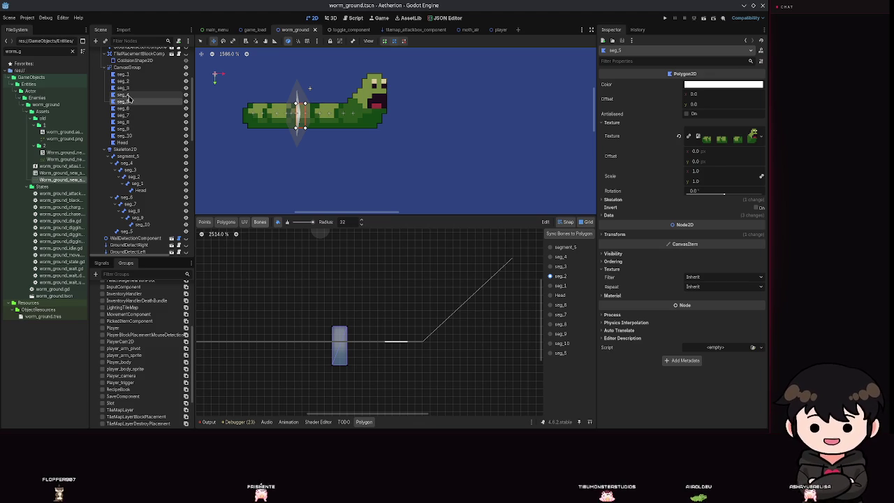
{"action": "key", "text": "Up"}
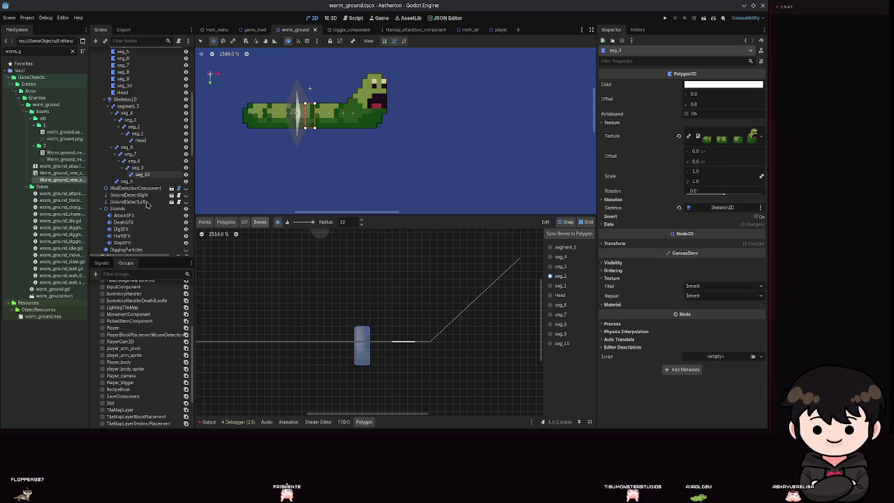
{"action": "scroll", "coordinate": [177, 213], "scroll_direction": "up", "scroll_amount": 3}
{"action": "left_click", "coordinate": [154, 163]}
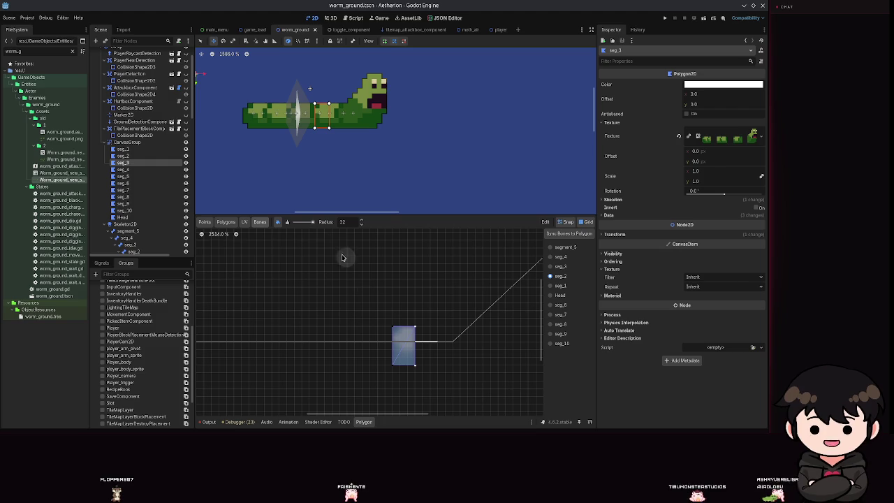
Select CanvasGroup, view the seg_1 through seg_8 polygons, and end on the Head's weights
{"action": "left_click", "coordinate": [160, 156]}
{"action": "left_click", "coordinate": [157, 143]}
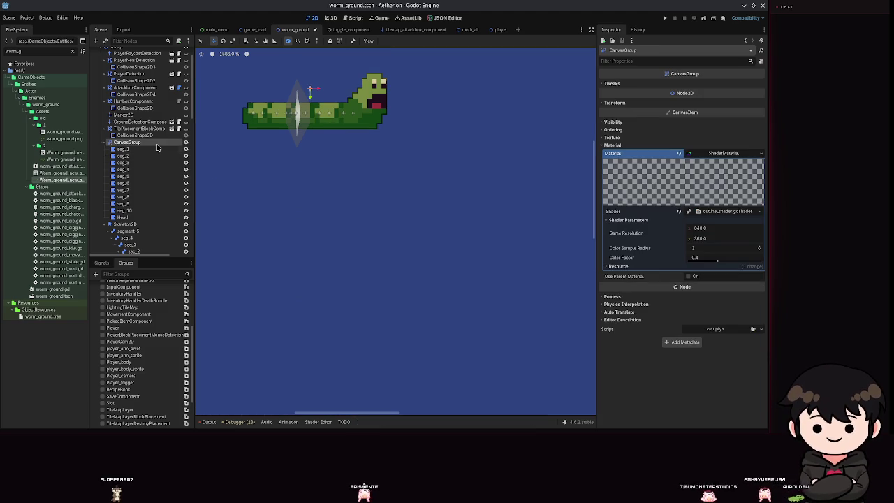
{"action": "left_click", "coordinate": [158, 149]}
{"action": "left_click", "coordinate": [158, 156]}
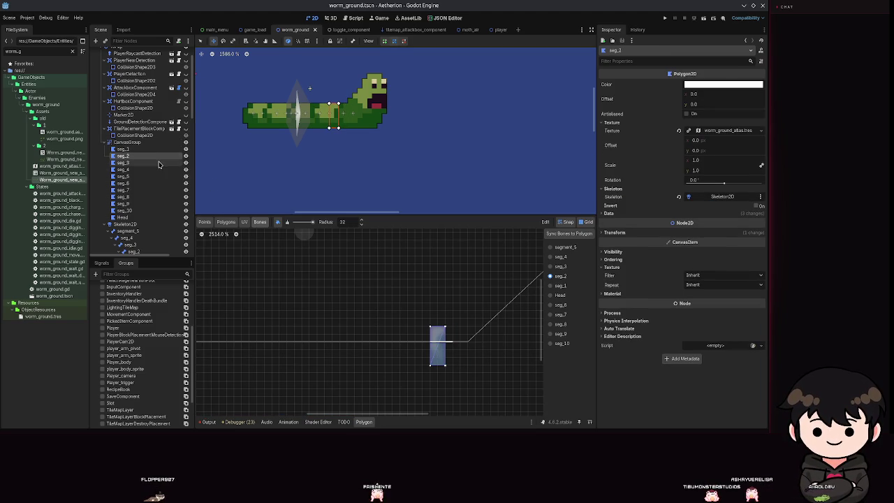
{"action": "left_click", "coordinate": [158, 162]}
{"action": "left_click", "coordinate": [158, 169]}
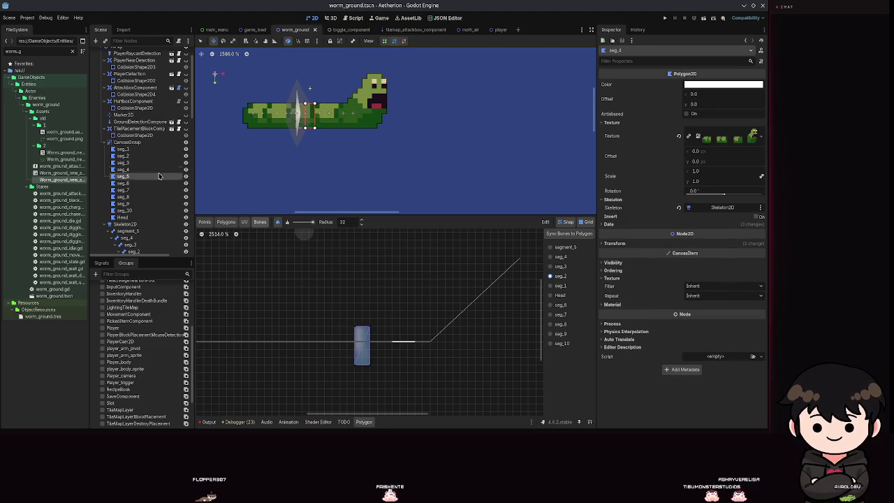
{"action": "left_click", "coordinate": [158, 176]}
{"action": "left_click", "coordinate": [151, 182]}
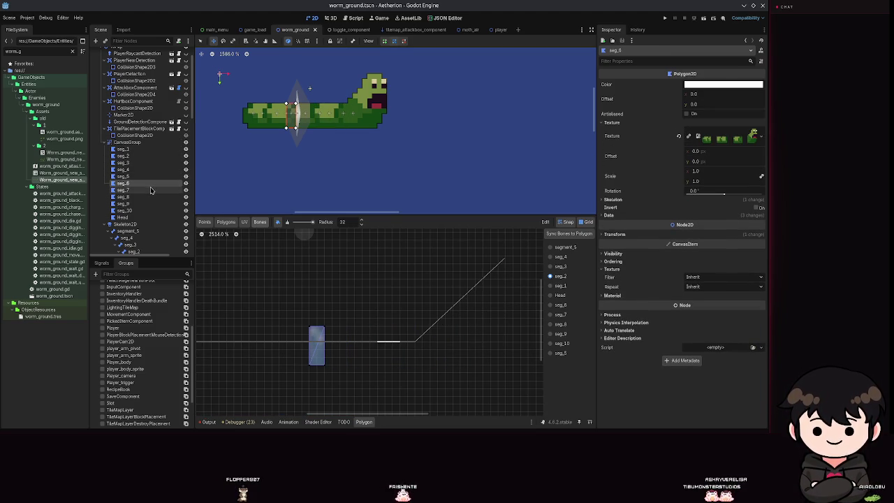
{"action": "left_click", "coordinate": [150, 191]}
{"action": "left_click", "coordinate": [149, 197]}
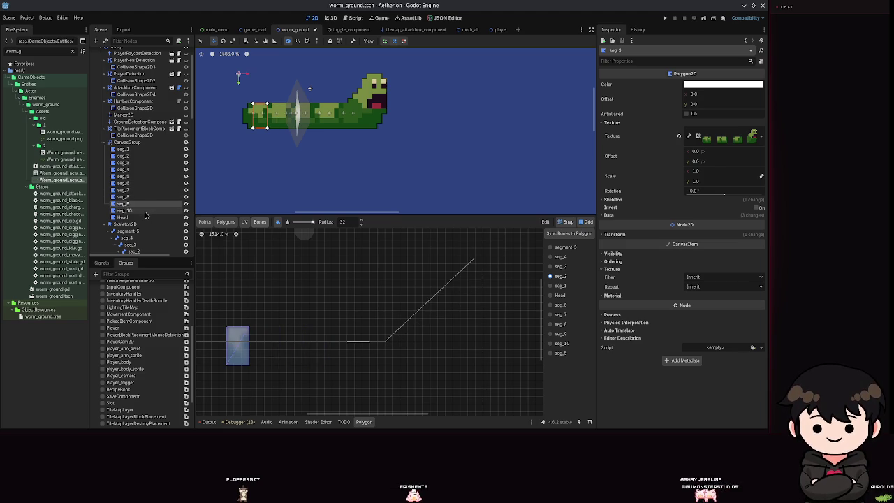
{"action": "left_click", "coordinate": [143, 217]}
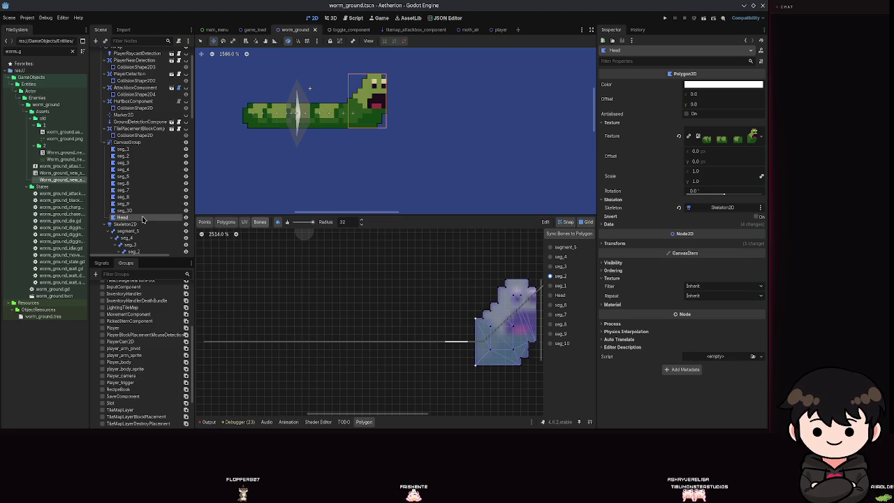
Drag the seg_7, seg_8, seg_9 and seg_10 bones to curl the tail down-left
{"action": "scroll", "coordinate": [141, 195], "scroll_direction": "up", "scroll_amount": 10}
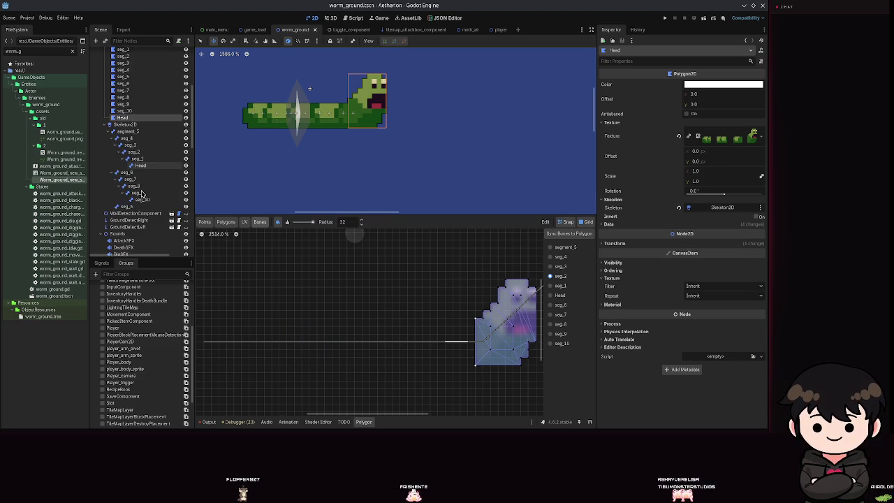
{"action": "scroll", "coordinate": [141, 195], "scroll_direction": "down", "scroll_amount": 10}
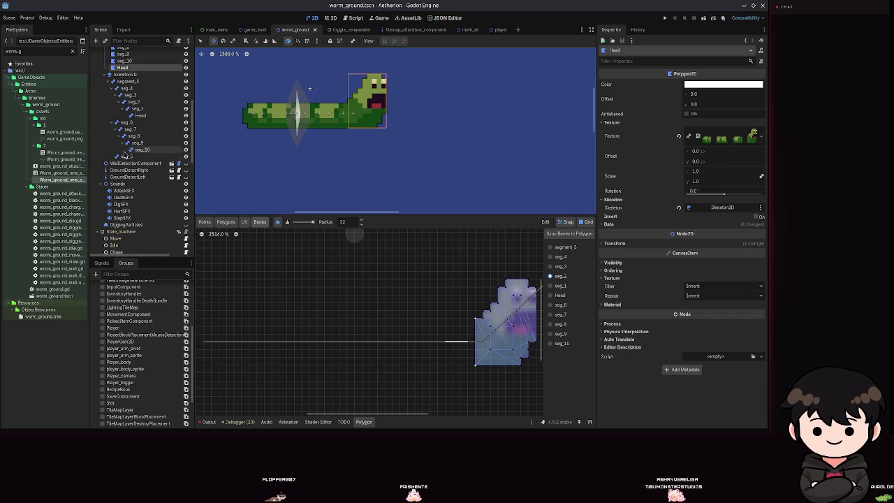
{"action": "left_click", "coordinate": [130, 130]}
{"action": "mouse_move", "coordinate": [289, 124]}
{"action": "left_mouse_down"}
{"action": "mouse_move", "coordinate": [256, 201]}
{"action": "mouse_move", "coordinate": [361, 325]}
{"action": "mouse_move", "coordinate": [388, 275]}
{"action": "mouse_move", "coordinate": [202, 147]}
{"action": "mouse_move", "coordinate": [237, 73]}
{"action": "mouse_move", "coordinate": [213, 119]}
{"action": "mouse_move", "coordinate": [241, 112]}
{"action": "mouse_move", "coordinate": [210, 133]}
{"action": "mouse_move", "coordinate": [250, 199]}
{"action": "mouse_move", "coordinate": [209, 179]}
{"action": "mouse_move", "coordinate": [259, 205]}
{"action": "mouse_move", "coordinate": [269, 247]}
{"action": "mouse_move", "coordinate": [199, 218]}
{"action": "mouse_move", "coordinate": [385, 184]}
{"action": "mouse_move", "coordinate": [295, 170]}
{"action": "mouse_move", "coordinate": [334, 63]}
{"action": "mouse_move", "coordinate": [415, 95]}
{"action": "mouse_move", "coordinate": [355, 136]}
{"action": "mouse_move", "coordinate": [339, 175]}
{"action": "mouse_move", "coordinate": [238, 154]}
{"action": "mouse_move", "coordinate": [230, 72]}
{"action": "mouse_move", "coordinate": [239, 249]}
{"action": "mouse_move", "coordinate": [509, 280]}
{"action": "mouse_move", "coordinate": [212, 299]}
{"action": "left_mouse_up"}
{"action": "left_click", "coordinate": [203, 112]}
{"action": "scroll", "coordinate": [355, 135], "scroll_direction": "down", "scroll_amount": 1}
{"action": "left_click", "coordinate": [138, 143]}
{"action": "left_click", "coordinate": [138, 151]}
Undo the tail pose, save, and try several seg_4 head moves, cancelling each one
{"action": "key", "text": "ctrl+z"}
{"action": "key", "text": "ctrl+z"}
{"action": "key", "text": "ctrl+z"}
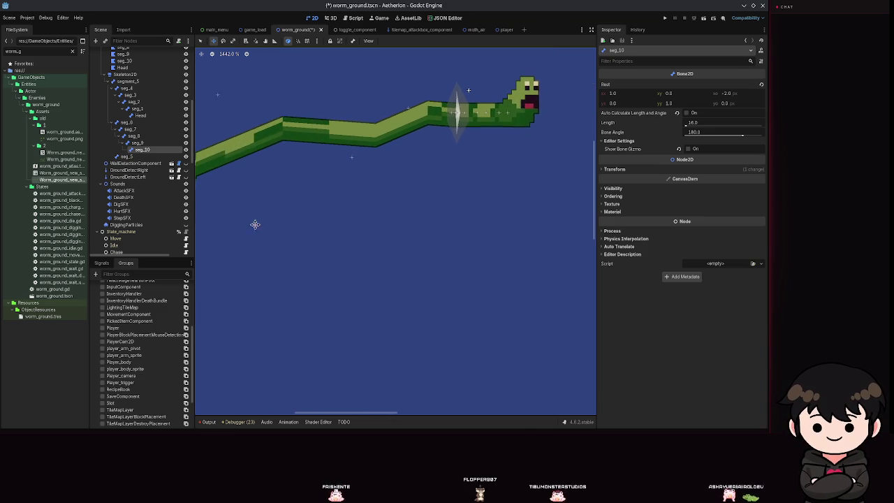
{"action": "key", "text": "ctrl+s"}
{"action": "left_click_drag", "start_coordinate": [398, 239], "coordinate": [245, 254]}
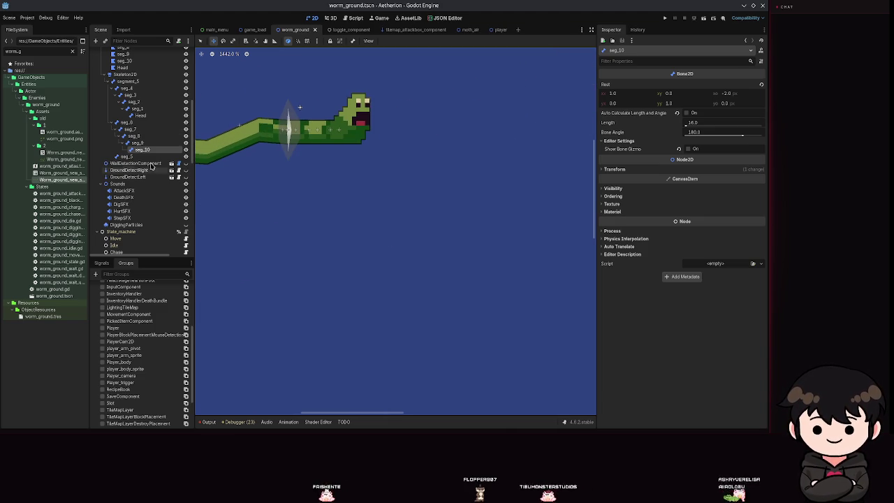
{"action": "left_click", "coordinate": [127, 88]}
{"action": "mouse_move", "coordinate": [303, 137]}
{"action": "left_mouse_down"}
{"action": "mouse_move", "coordinate": [379, 179]}
{"action": "mouse_move", "coordinate": [393, 155]}
{"action": "mouse_move", "coordinate": [453, 110]}
{"action": "mouse_move", "coordinate": [406, 180]}
{"action": "mouse_move", "coordinate": [442, 107]}
{"action": "mouse_move", "coordinate": [486, 176]}
{"action": "mouse_move", "coordinate": [420, 138]}
{"action": "left_mouse_up"}
{"action": "key", "text": "Escape"}
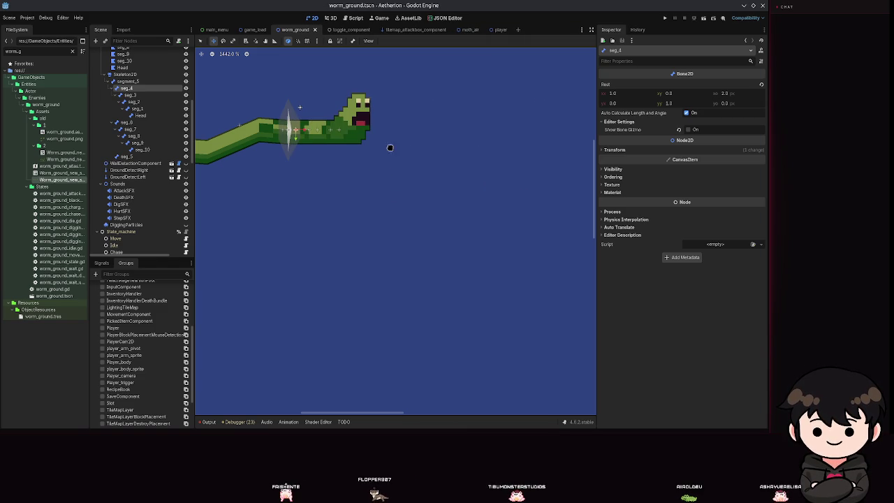
{"action": "mouse_move", "coordinate": [302, 134]}
{"action": "left_mouse_down"}
{"action": "mouse_move", "coordinate": [312, 144]}
{"action": "mouse_move", "coordinate": [432, 169]}
{"action": "left_mouse_up"}
{"action": "key", "text": "Escape"}
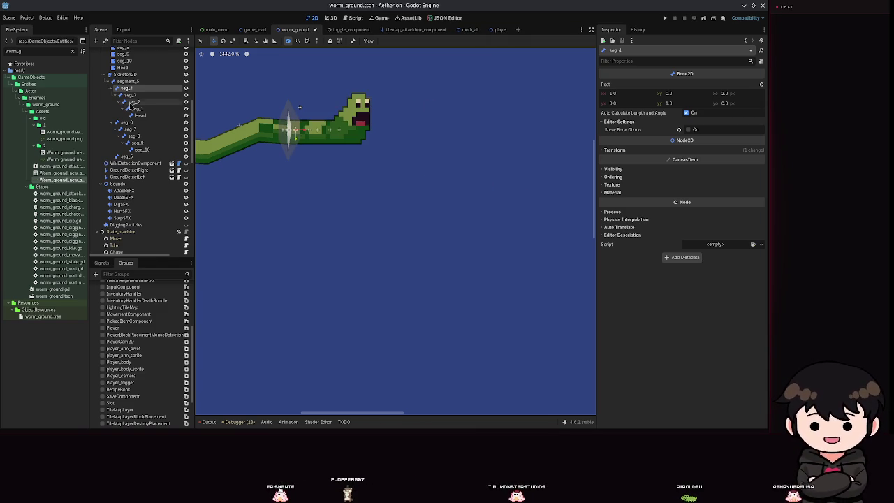
{"action": "mouse_move", "coordinate": [322, 138]}
{"action": "left_mouse_down"}
{"action": "mouse_move", "coordinate": [452, 188]}
{"action": "mouse_move", "coordinate": [354, 267]}
{"action": "mouse_move", "coordinate": [442, 114]}
{"action": "left_mouse_up"}
{"action": "key", "text": "Escape"}
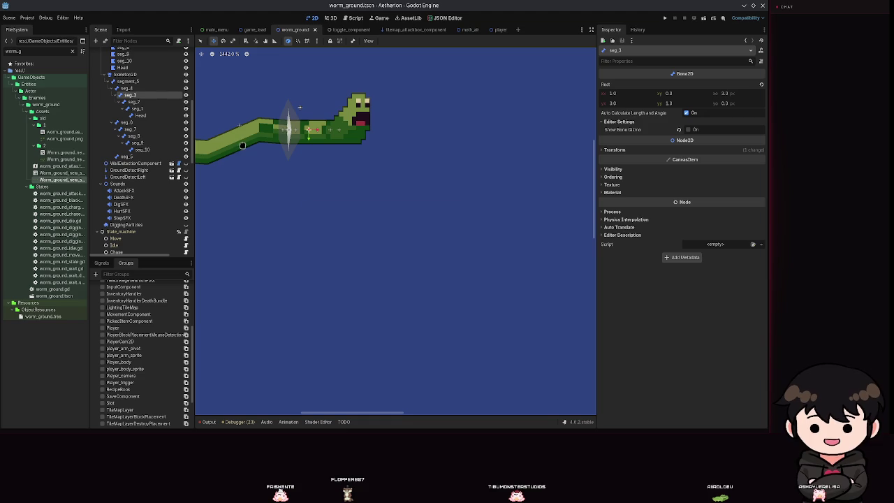
Swing the Head bone right and down, then save the worm_ground scene
{"action": "left_click", "coordinate": [137, 108]}
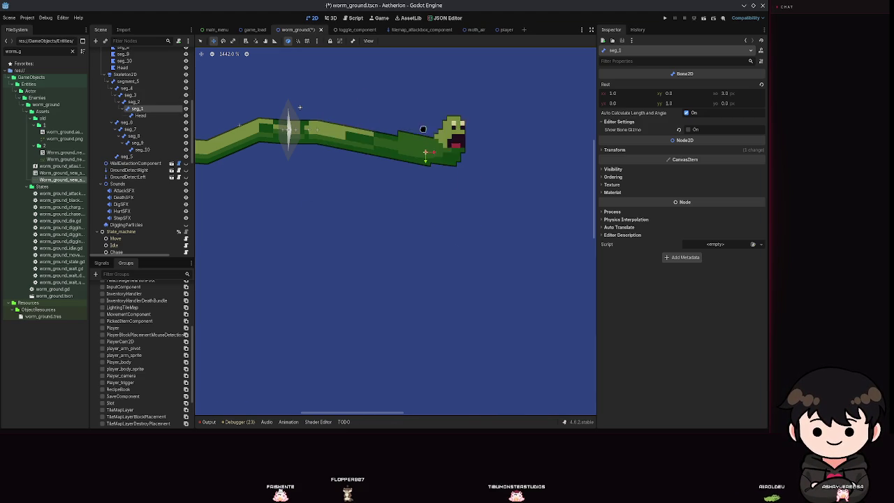
{"action": "left_click", "coordinate": [142, 114]}
{"action": "mouse_move", "coordinate": [338, 130]}
{"action": "left_mouse_down"}
{"action": "mouse_move", "coordinate": [467, 214]}
{"action": "mouse_move", "coordinate": [509, 194]}
{"action": "mouse_move", "coordinate": [419, 160]}
{"action": "mouse_move", "coordinate": [414, 193]}
{"action": "mouse_move", "coordinate": [331, 213]}
{"action": "mouse_move", "coordinate": [376, 262]}
{"action": "mouse_move", "coordinate": [445, 235]}
{"action": "mouse_move", "coordinate": [412, 260]}
{"action": "mouse_move", "coordinate": [490, 255]}
{"action": "mouse_move", "coordinate": [567, 107]}
{"action": "mouse_move", "coordinate": [550, 98]}
{"action": "mouse_move", "coordinate": [446, 108]}
{"action": "mouse_move", "coordinate": [401, 143]}
{"action": "mouse_move", "coordinate": [339, 130]}
{"action": "mouse_move", "coordinate": [587, 122]}
{"action": "left_mouse_up"}
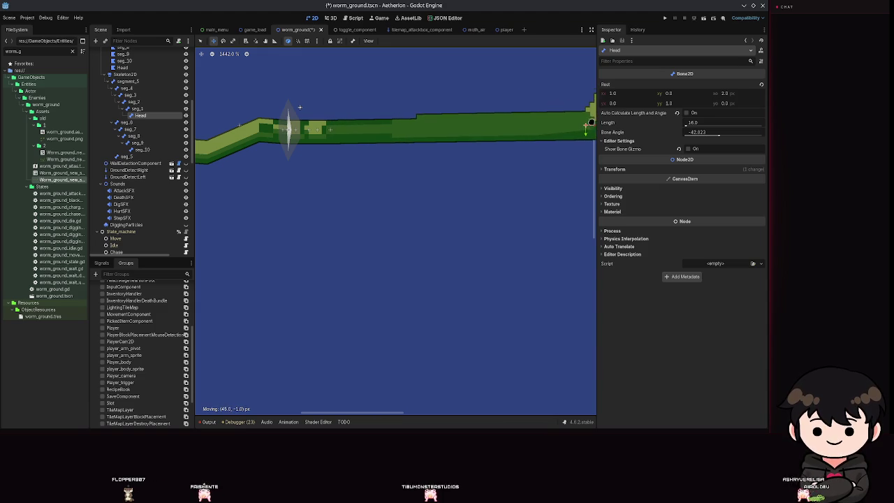
{"action": "key", "text": "Escape"}
{"action": "key", "text": "ctrl+s"}
{"action": "scroll", "coordinate": [439, 159], "scroll_direction": "down", "scroll_amount": 7}
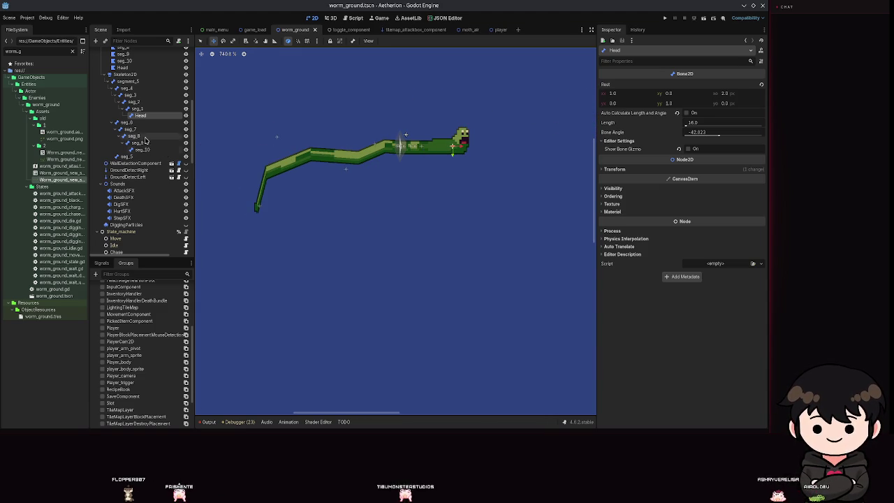
{"action": "left_click", "coordinate": [125, 74]}
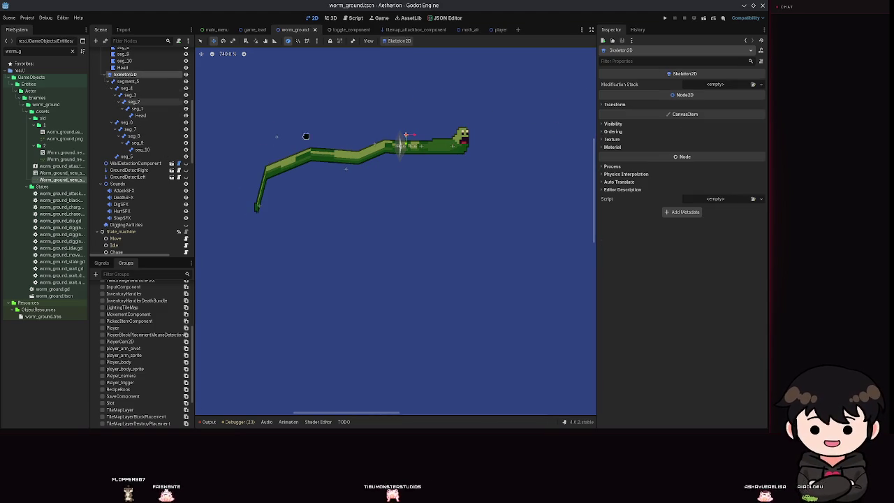
Try moving the whole skeleton, cancel the move, and save the worm scene
{"action": "scroll", "coordinate": [437, 157], "scroll_direction": "up", "scroll_amount": 6}
{"action": "left_click_drag", "start_coordinate": [379, 134], "coordinate": [431, 182]}
{"action": "right_click", "coordinate": [430, 181]}
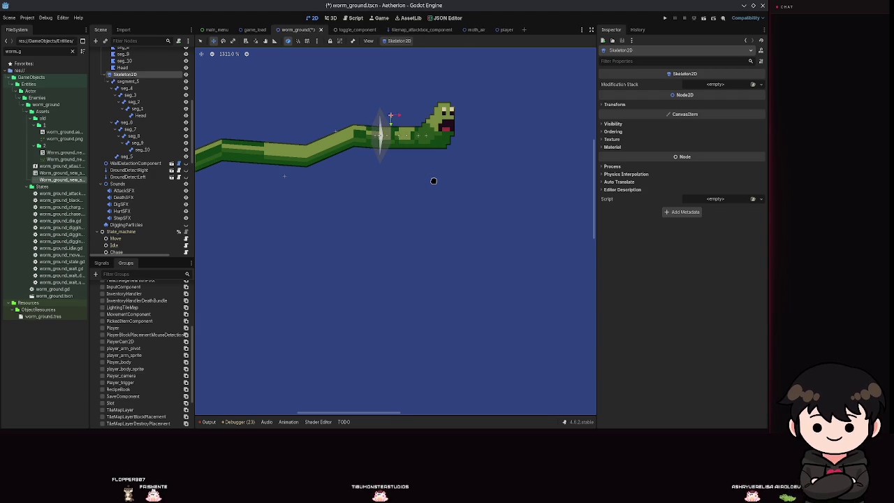
{"action": "key", "text": "ctrl+s"}
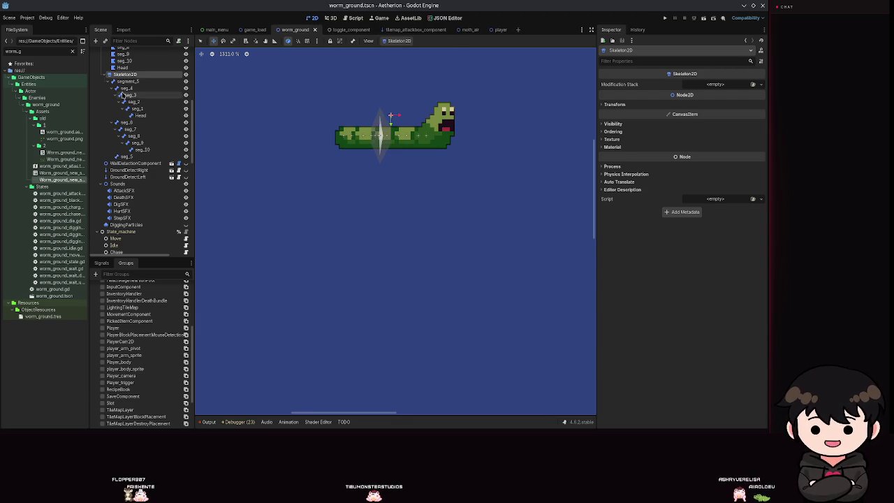
Select segment_5, seg_4, seg_3, seg_2, then the Head bone and nudge it slightly
{"action": "left_click", "coordinate": [128, 81]}
{"action": "left_click", "coordinate": [124, 88]}
{"action": "scroll", "coordinate": [437, 138], "scroll_direction": "up", "scroll_amount": 5}
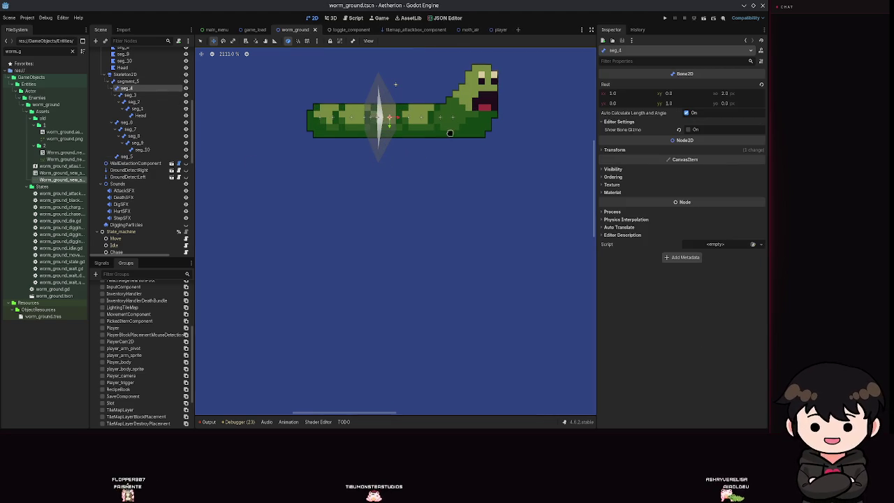
{"action": "left_click", "coordinate": [129, 96]}
{"action": "left_click", "coordinate": [135, 103]}
{"action": "left_click", "coordinate": [142, 115]}
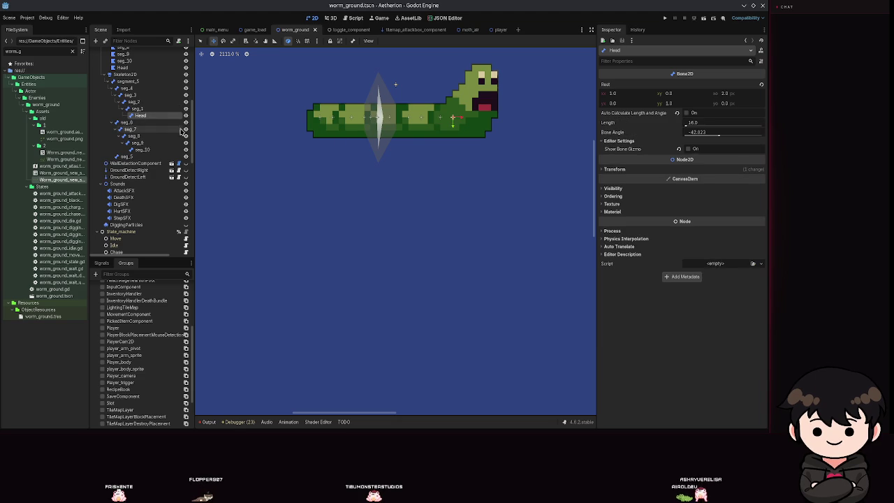
{"action": "mouse_move", "coordinate": [447, 126]}
{"action": "left_mouse_down"}
{"action": "mouse_move", "coordinate": [471, 116]}
{"action": "mouse_move", "coordinate": [452, 119]}
{"action": "left_mouse_up"}
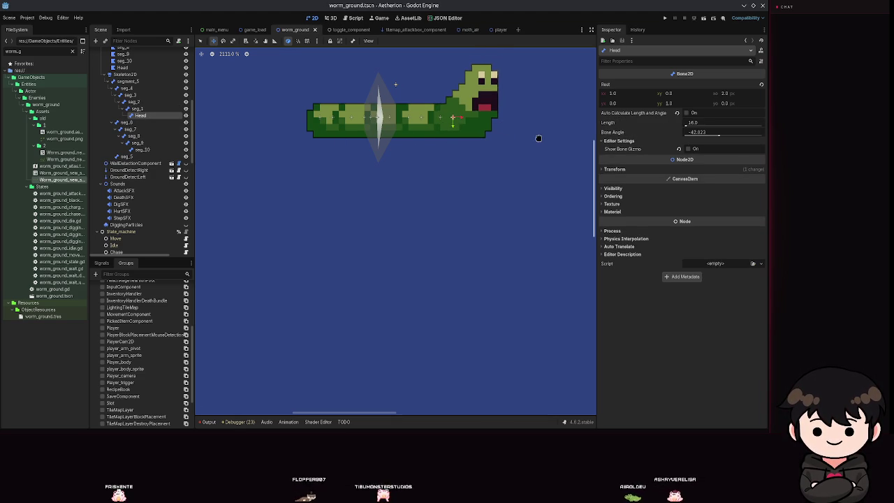
{"action": "scroll", "coordinate": [129, 112], "scroll_direction": "up", "scroll_amount": 3}
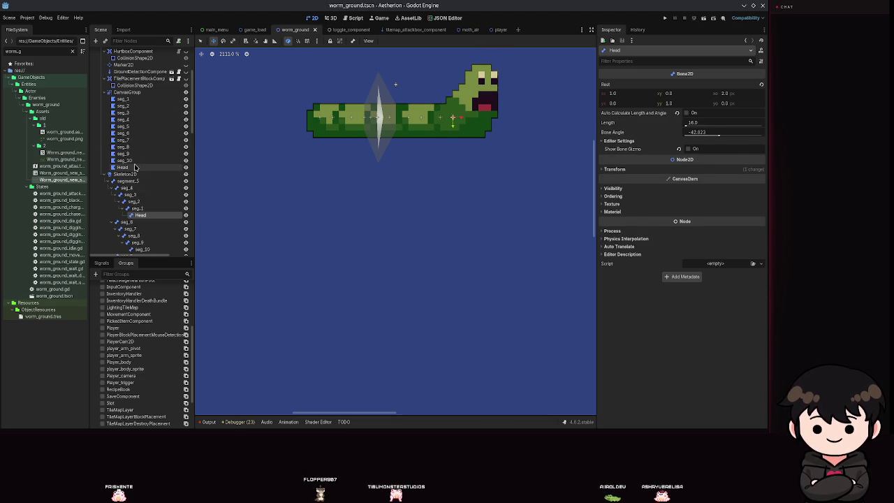
Open the Head and seg_1 to seg_5 polygons, viewing the seg_2 and segment_5 bone weights
{"action": "left_click", "coordinate": [135, 168]}
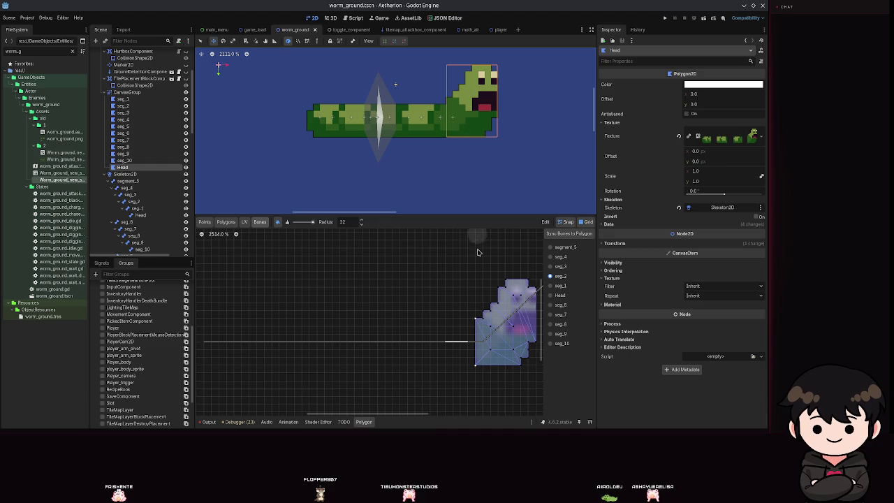
{"action": "scroll", "coordinate": [516, 251], "scroll_direction": "down", "scroll_amount": 2}
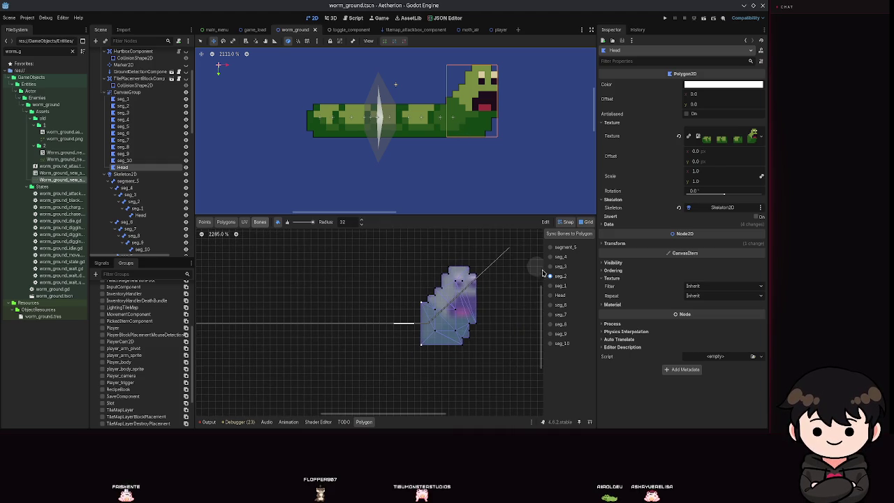
{"action": "left_click", "coordinate": [122, 99]}
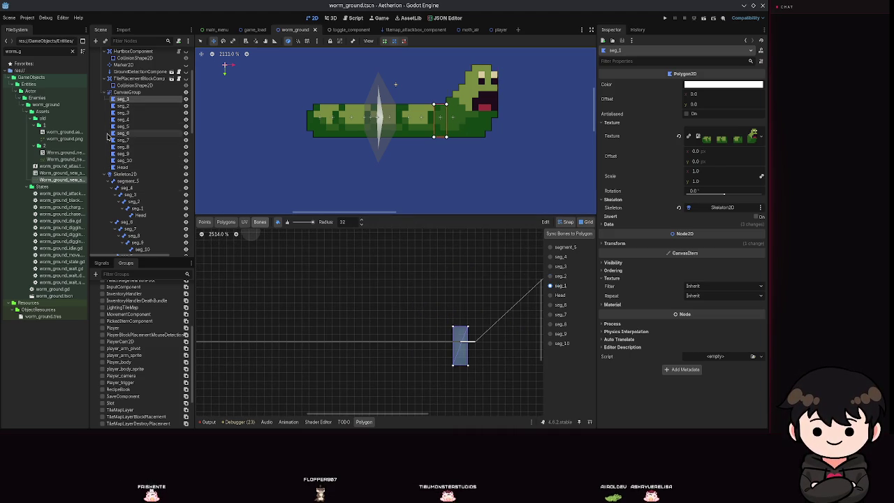
{"action": "left_click", "coordinate": [123, 106]}
{"action": "left_click", "coordinate": [550, 276]}
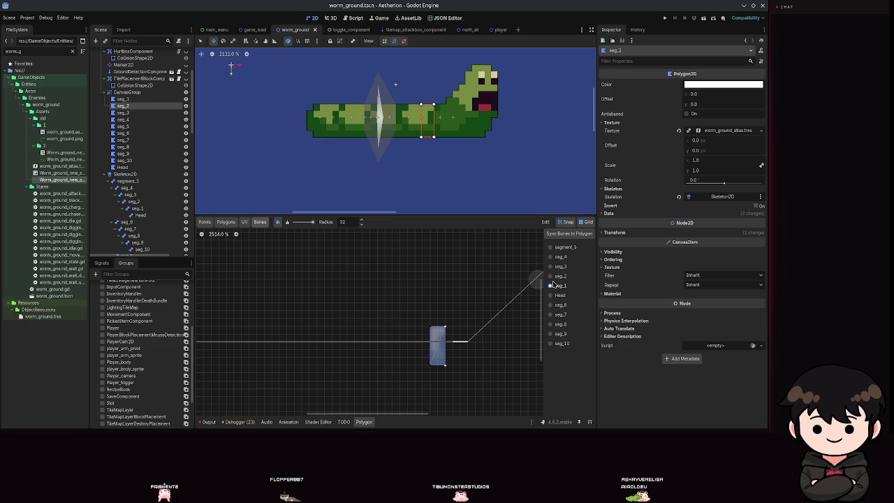
{"action": "left_click", "coordinate": [124, 113]}
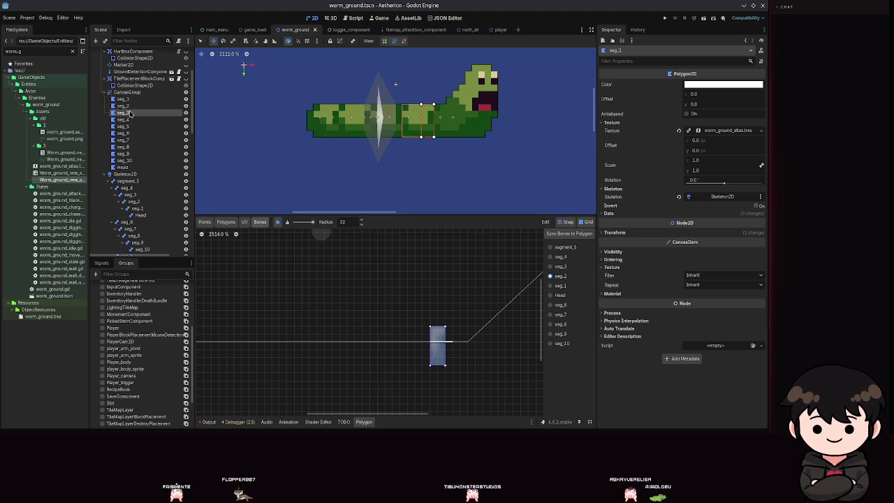
{"action": "left_click", "coordinate": [123, 119]}
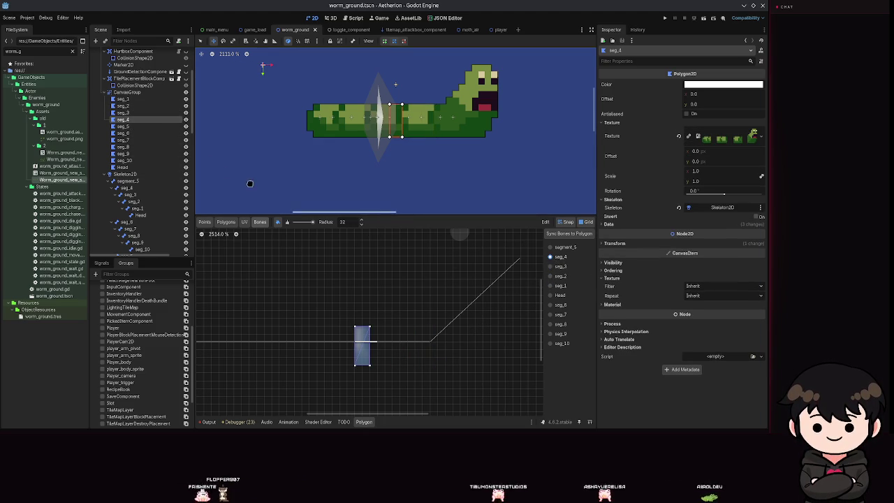
{"action": "left_click", "coordinate": [123, 126]}
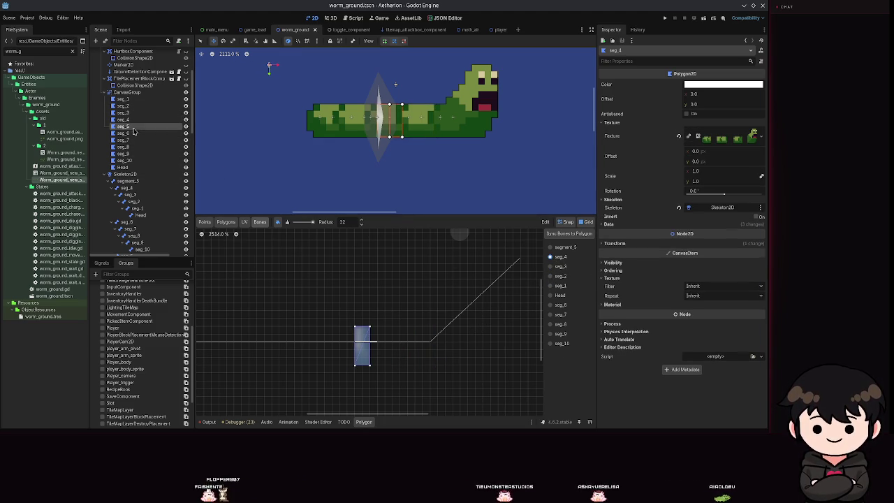
{"action": "left_click", "coordinate": [552, 248]}
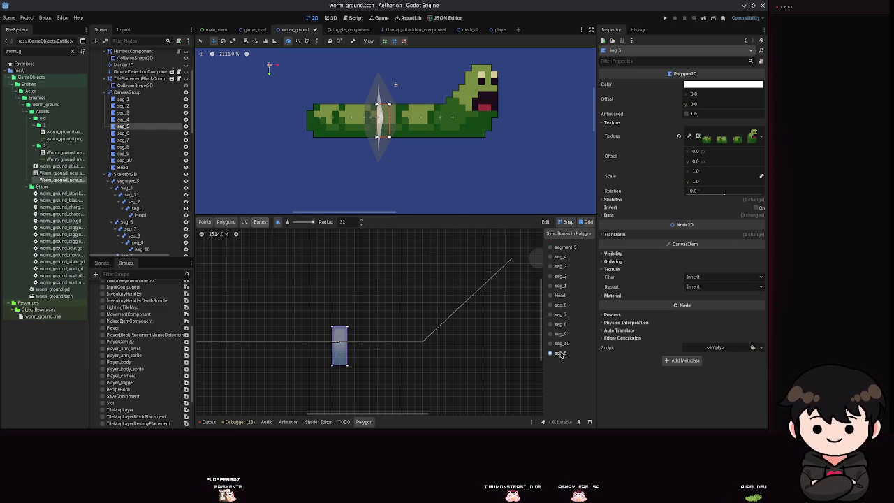
Recheck Head weights on seg_1, seg_2 on seg_2, seg_4 on seg_3, then open seg_4
{"action": "left_click", "coordinate": [123, 99]}
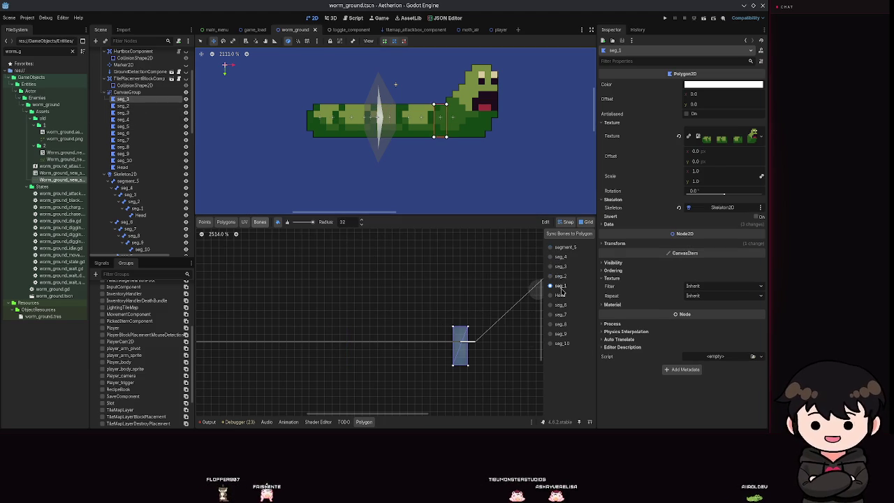
{"action": "left_click", "coordinate": [555, 294]}
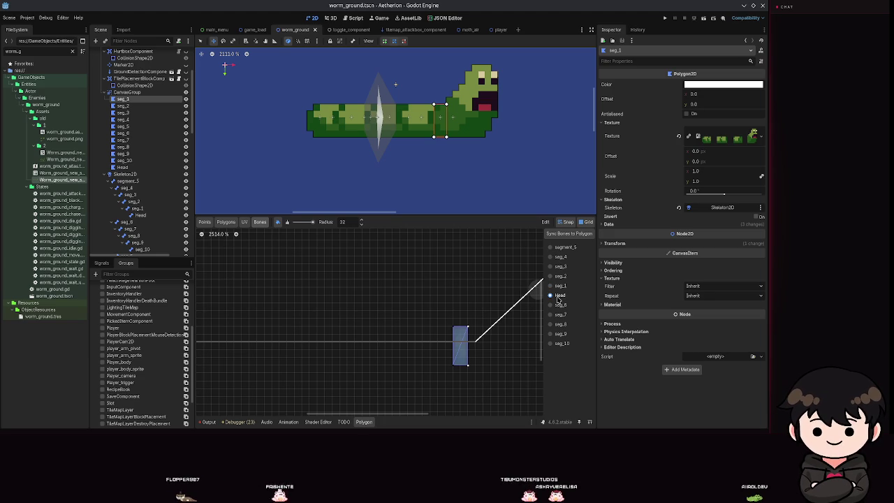
{"action": "left_click_drag", "start_coordinate": [511, 319], "coordinate": [387, 309]}
{"action": "left_click", "coordinate": [123, 105]}
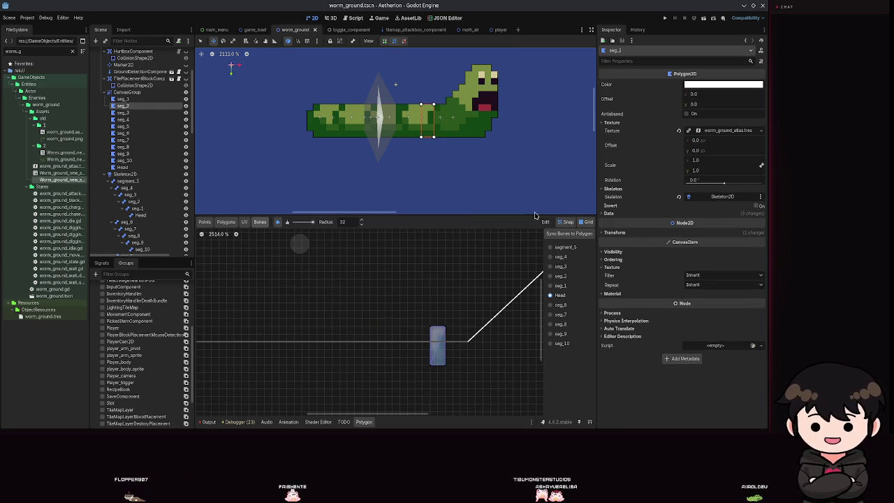
{"action": "left_click", "coordinate": [562, 276]}
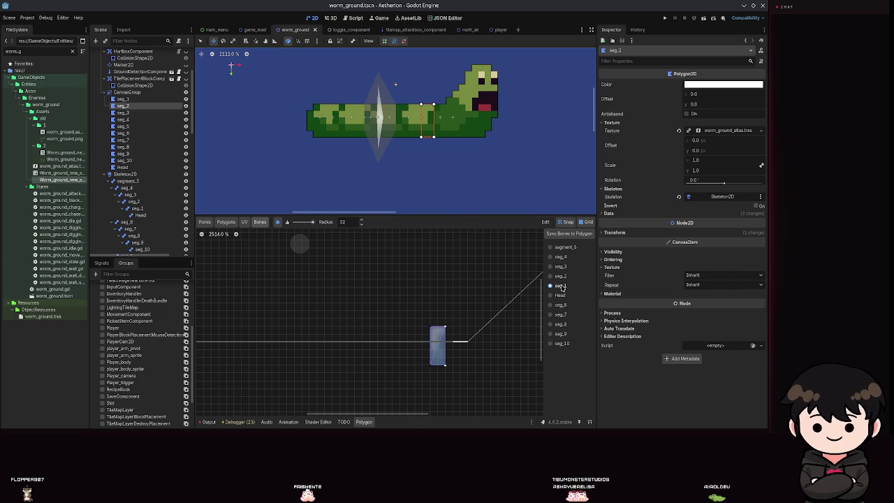
{"action": "left_click", "coordinate": [123, 113]}
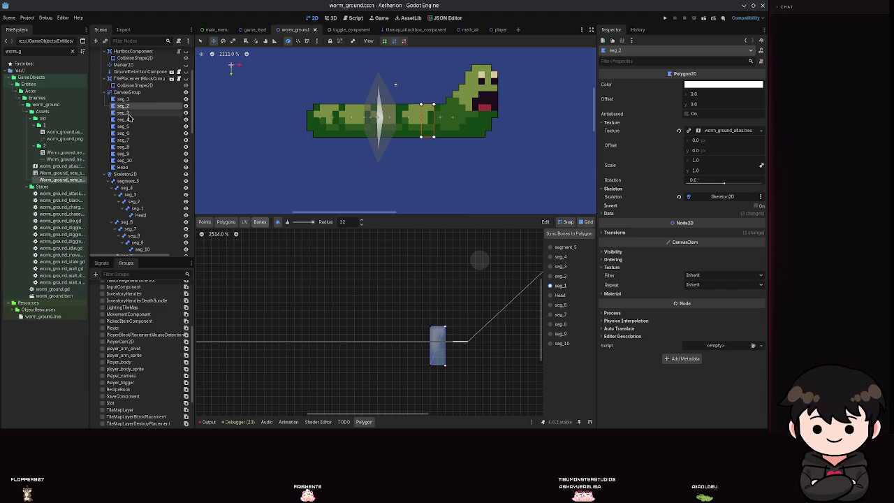
{"action": "left_click", "coordinate": [560, 256]}
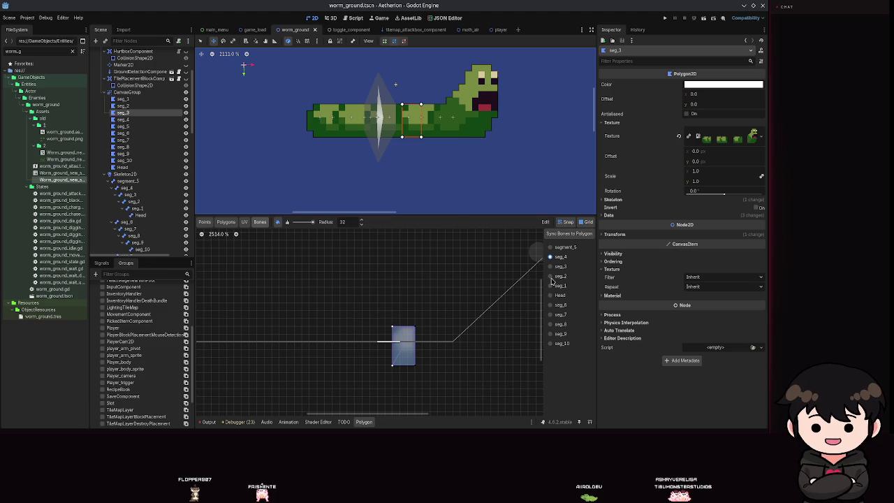
{"action": "left_click", "coordinate": [123, 120]}
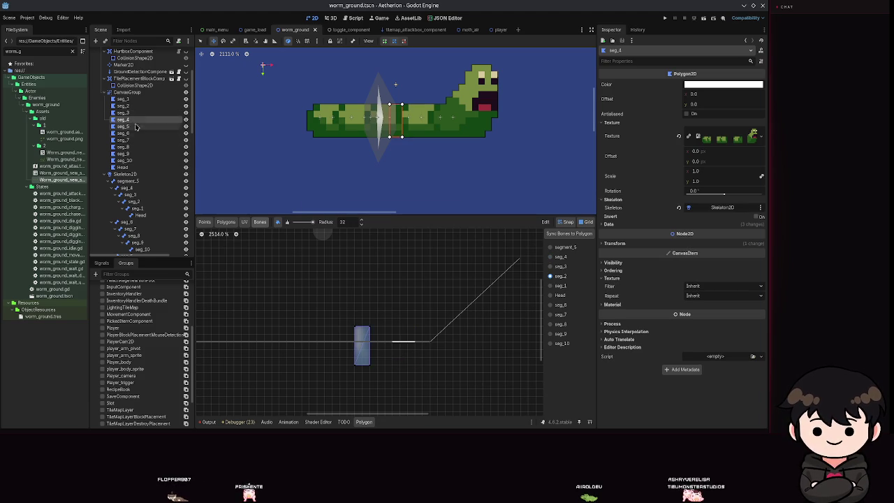
Sync the skeleton's bones to the seg_4 polygon, test-bend with the seg_4 bone, and save
{"action": "left_click", "coordinate": [550, 257]}
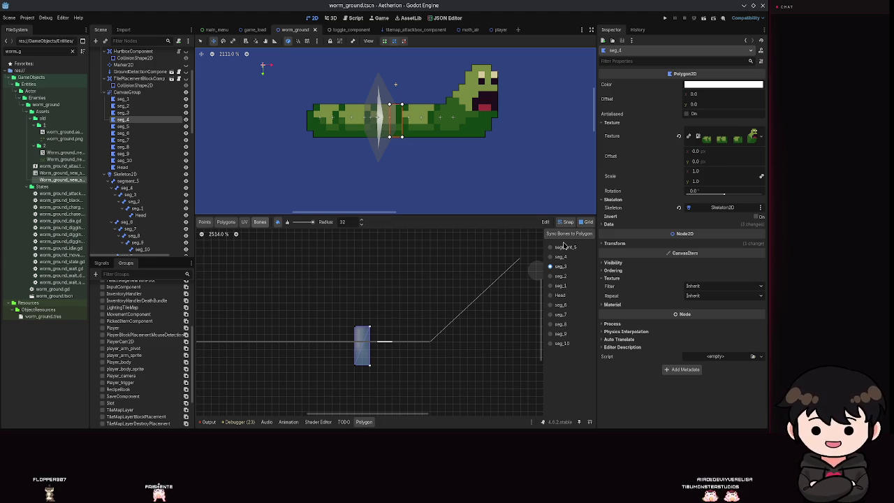
{"action": "left_click", "coordinate": [565, 235]}
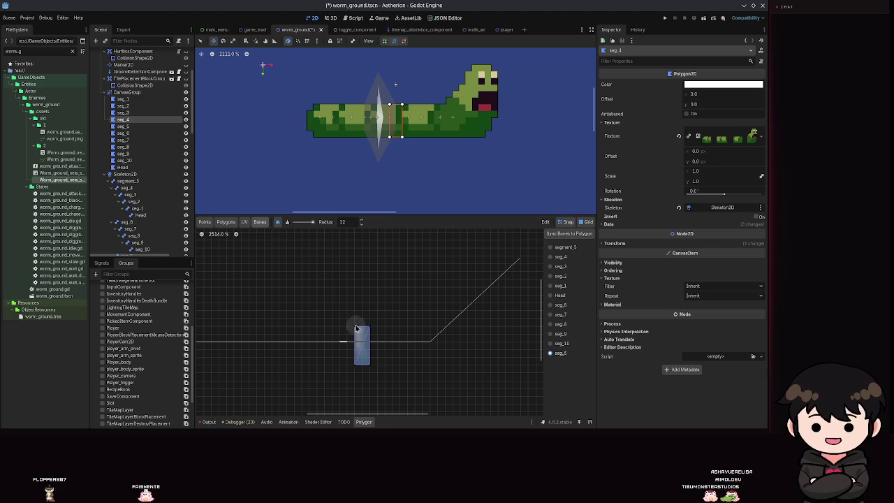
{"action": "left_click", "coordinate": [287, 221]}
{"action": "key", "text": "ctrl+s"}
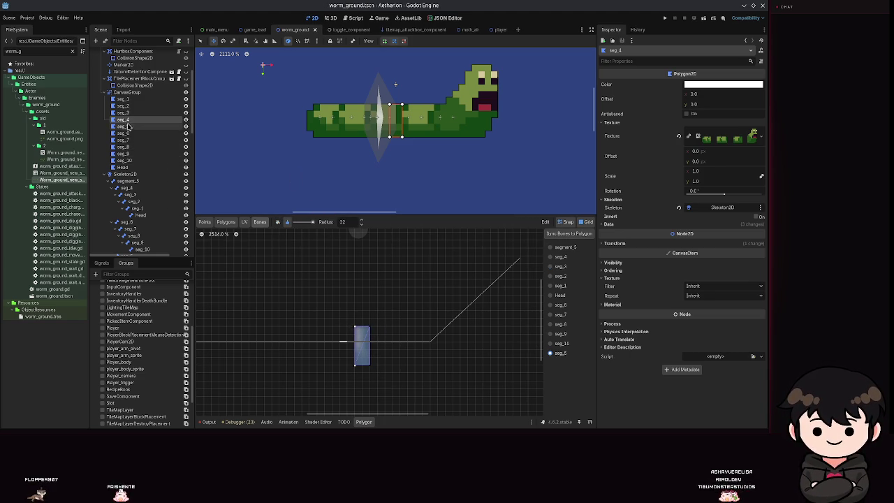
{"action": "left_click", "coordinate": [126, 188]}
{"action": "mouse_move", "coordinate": [391, 119]}
{"action": "left_mouse_down"}
{"action": "mouse_move", "coordinate": [517, 200]}
{"action": "mouse_move", "coordinate": [478, 144]}
{"action": "mouse_move", "coordinate": [482, 111]}
{"action": "mouse_move", "coordinate": [450, 105]}
{"action": "mouse_move", "coordinate": [454, 115]}
{"action": "left_mouse_up"}
{"action": "key", "text": "ctrl+s"}
Sync the missing bones to the seg_1 polygon, then inspect the seg_5 polygon
{"action": "left_click", "coordinate": [123, 99]}
{"action": "scroll", "coordinate": [405, 314], "scroll_direction": "up", "scroll_amount": 6}
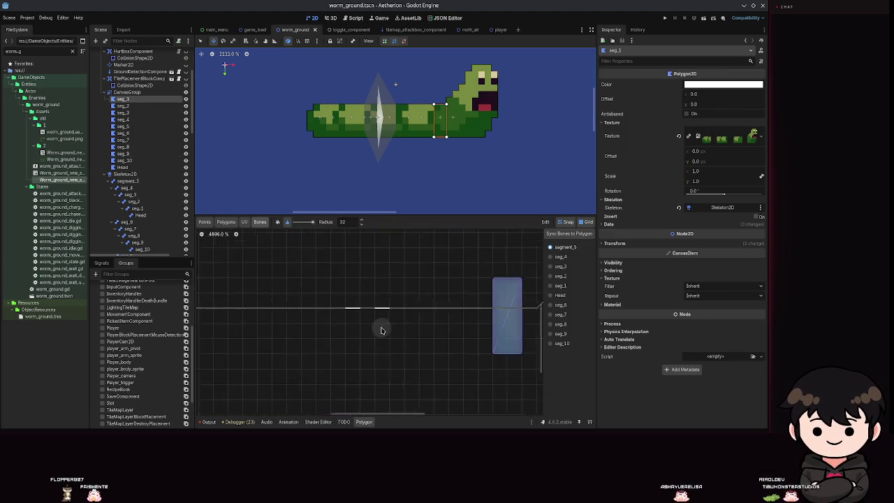
{"action": "scroll", "coordinate": [404, 290], "scroll_direction": "down", "scroll_amount": 5}
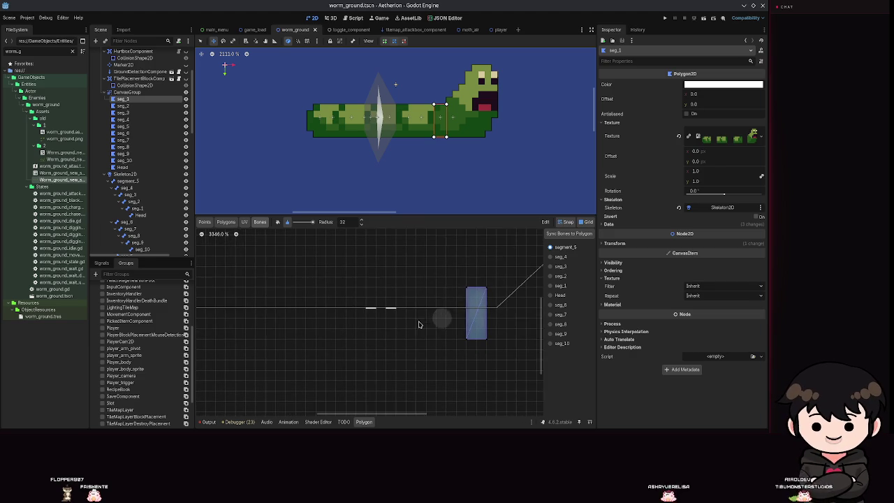
{"action": "left_click", "coordinate": [566, 236]}
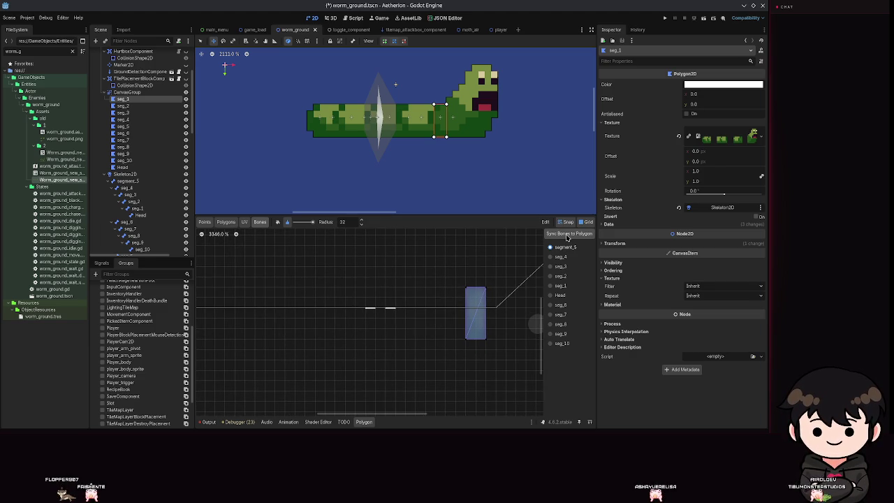
{"action": "left_click", "coordinate": [124, 126]}
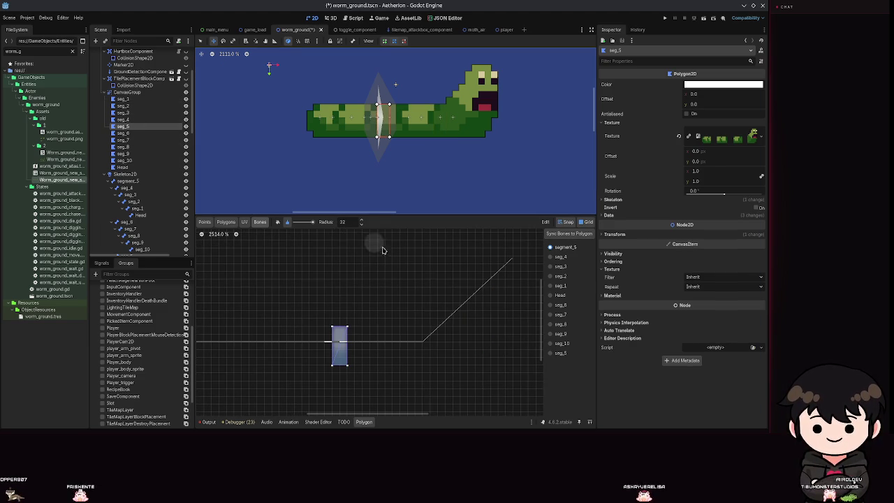
{"action": "scroll", "coordinate": [443, 313], "scroll_direction": "down", "scroll_amount": 2}
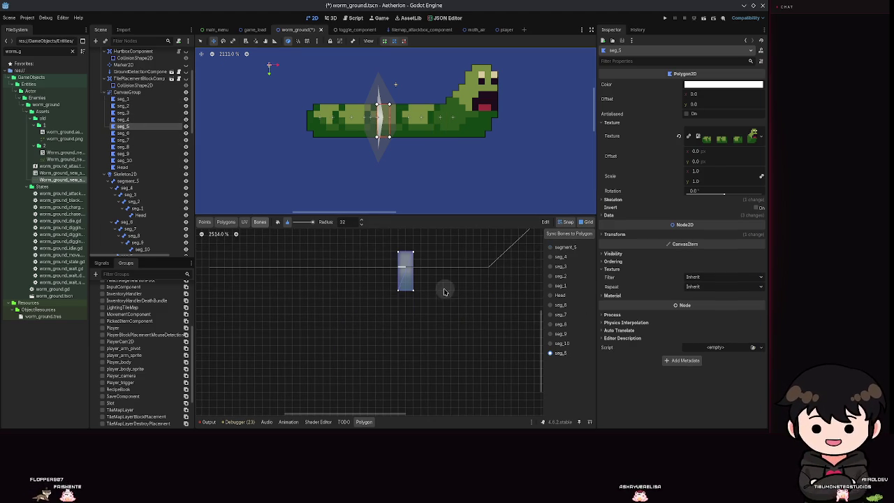
{"action": "left_click_drag", "start_coordinate": [454, 294], "coordinate": [373, 323]}
Switch the seg_4 polygon's brush mode back, save the scene, and select the seg_4 bone
{"action": "left_click", "coordinate": [123, 119]}
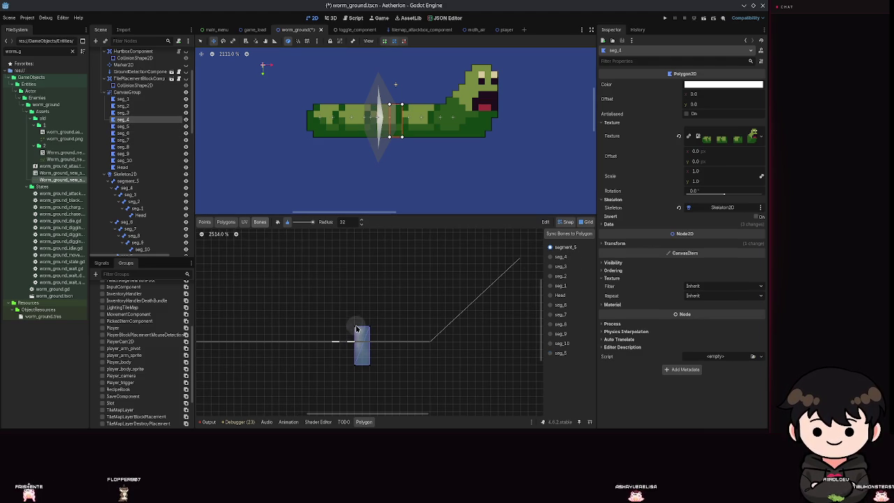
{"action": "left_click", "coordinate": [278, 221]}
{"action": "key", "text": "ctrl+s"}
{"action": "scroll", "coordinate": [339, 347], "scroll_direction": "up", "scroll_amount": 2}
{"action": "scroll", "coordinate": [321, 303], "scroll_direction": "down", "scroll_amount": 5}
{"action": "scroll", "coordinate": [322, 303], "scroll_direction": "up", "scroll_amount": 5}
{"action": "scroll", "coordinate": [315, 265], "scroll_direction": "down", "scroll_amount": 4}
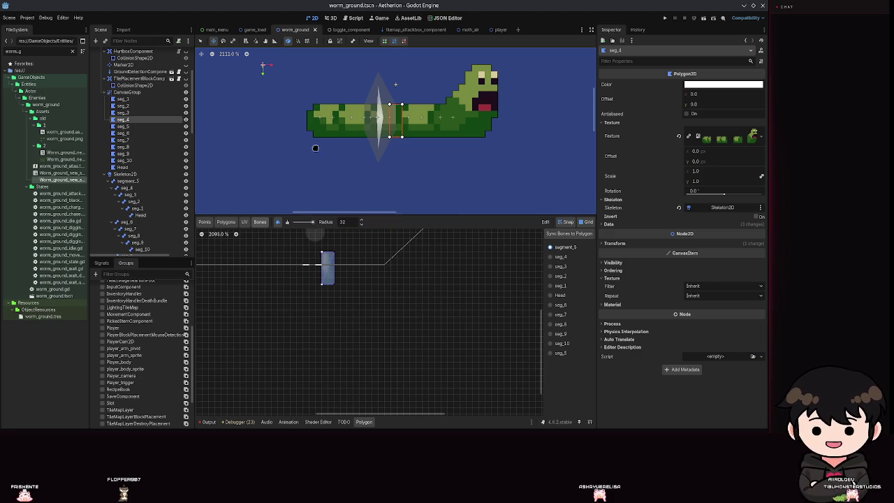
{"action": "left_click", "coordinate": [127, 188]}
Test-bend the worm by moving the seg_4 bone, undo the moves, and save
{"action": "mouse_move", "coordinate": [411, 122]}
{"action": "left_mouse_down"}
{"action": "mouse_move", "coordinate": [447, 168]}
{"action": "mouse_move", "coordinate": [454, 155]}
{"action": "left_mouse_up"}
{"action": "scroll", "coordinate": [475, 250], "scroll_direction": "down", "scroll_amount": 3}
{"action": "mouse_move", "coordinate": [454, 98]}
{"action": "left_mouse_down"}
{"action": "mouse_move", "coordinate": [481, 118]}
{"action": "mouse_move", "coordinate": [464, 87]}
{"action": "mouse_move", "coordinate": [439, 171]}
{"action": "left_mouse_up"}
{"action": "key", "text": "ctrl+z"}
{"action": "key", "text": "ctrl+z"}
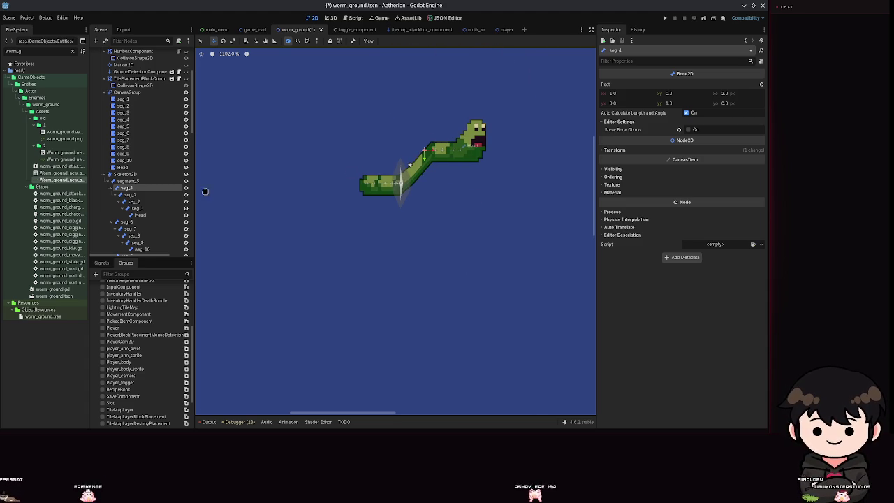
{"action": "left_click", "coordinate": [122, 140]}
{"action": "key", "text": "ctrl+z"}
{"action": "key", "text": "ctrl+s"}
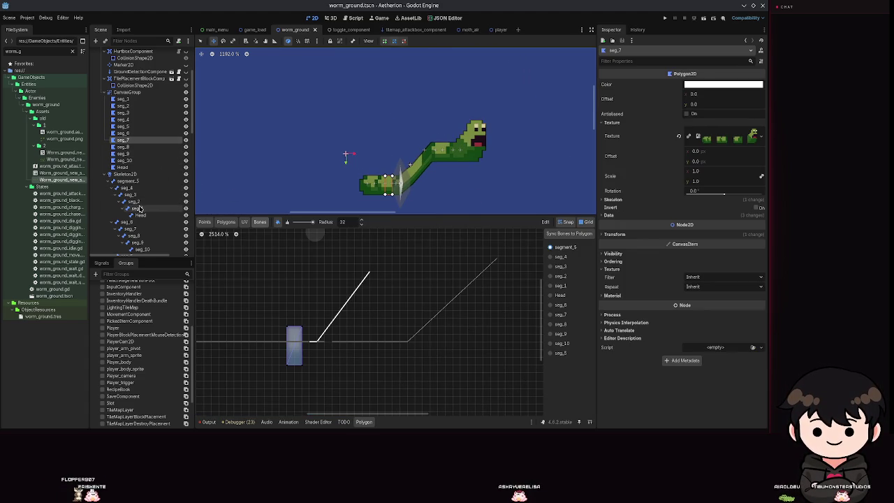
Bend the worm's head with the seg_1 bone, revert the pose, and save worm_ground
{"action": "left_click", "coordinate": [139, 208]}
{"action": "mouse_move", "coordinate": [468, 172]}
{"action": "left_mouse_down"}
{"action": "mouse_move", "coordinate": [444, 116]}
{"action": "mouse_move", "coordinate": [525, 110]}
{"action": "mouse_move", "coordinate": [458, 73]}
{"action": "mouse_move", "coordinate": [492, 87]}
{"action": "mouse_move", "coordinate": [503, 119]}
{"action": "left_mouse_up"}
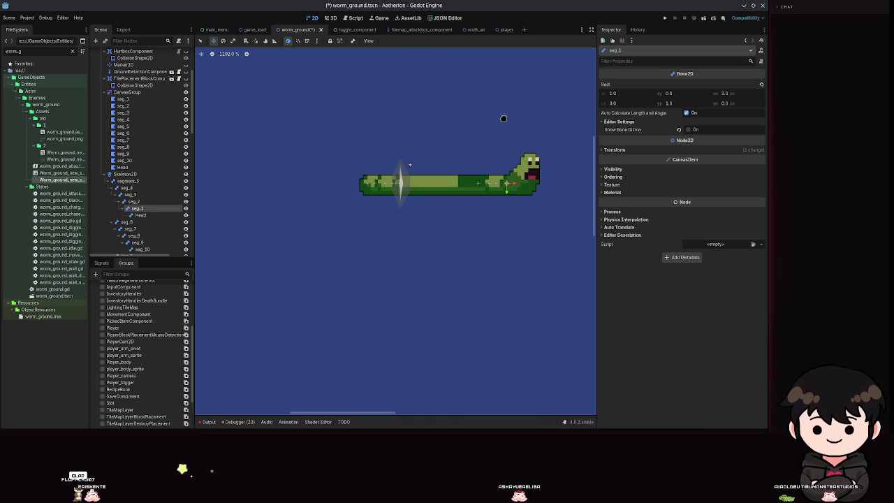
{"action": "key", "text": "ctrl+z"}
{"action": "key", "text": "ctrl+z"}
{"action": "key", "text": "ctrl+s"}
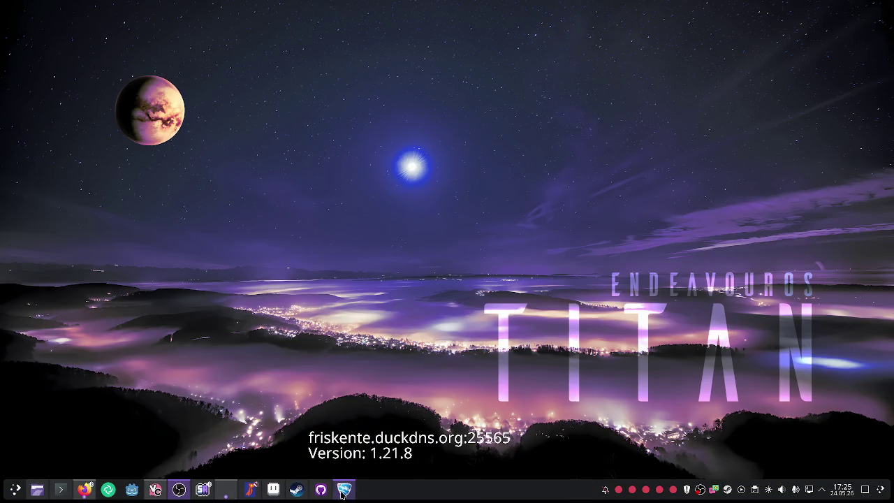
Restore the Rocket League window from its taskbar icon
{"action": "left_click", "coordinate": [343, 488]}
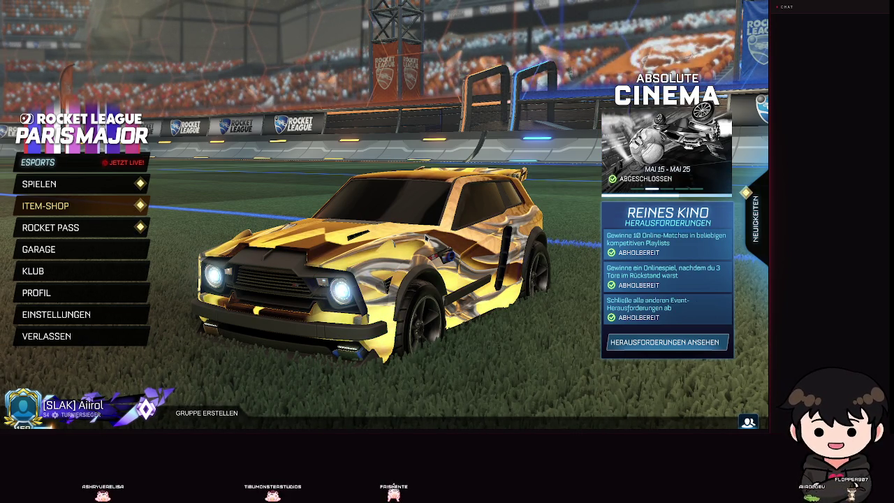
Start Freies Spiel via Spielen > Training, pause it, and switch to the desktop
{"action": "key", "text": "Up"}
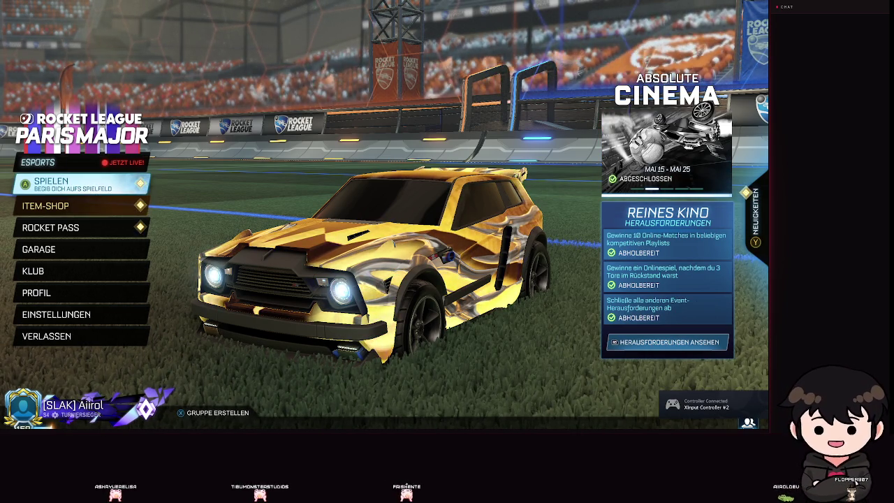
{"action": "key", "text": "Return"}
{"action": "key", "text": "Return"}
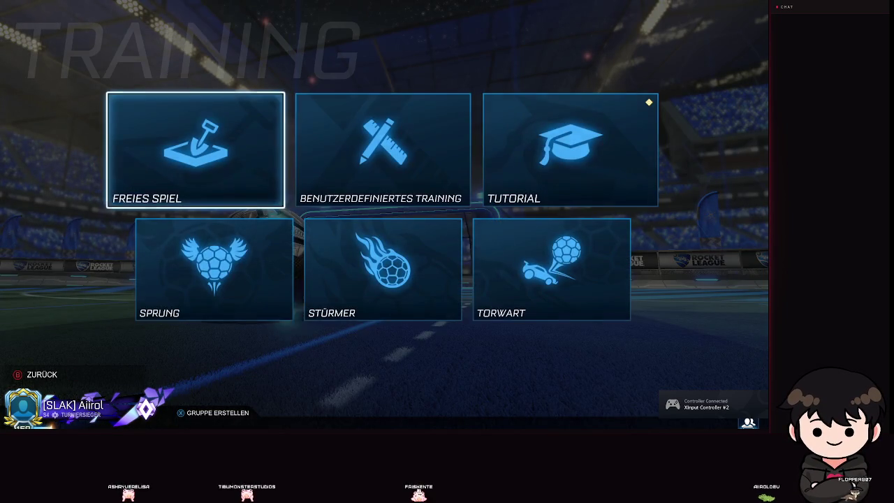
{"action": "key", "text": "Return"}
{"action": "key", "text": "Return"}
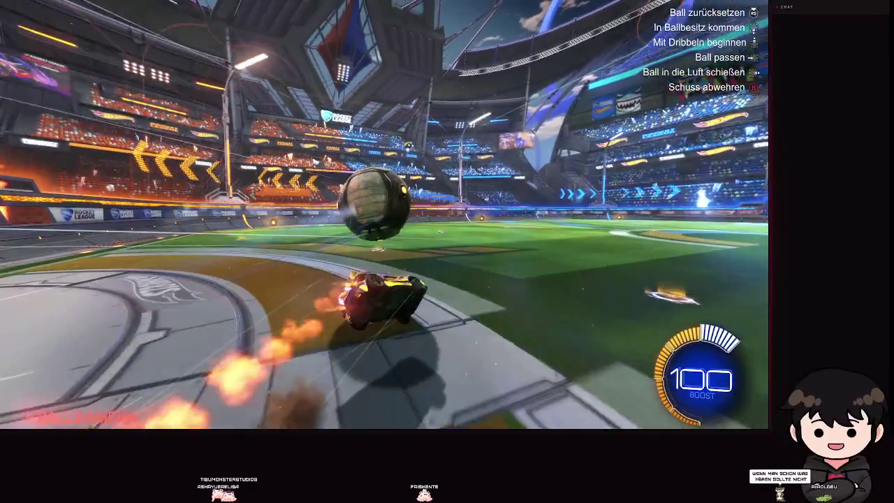
{"action": "key", "text": "Escape"}
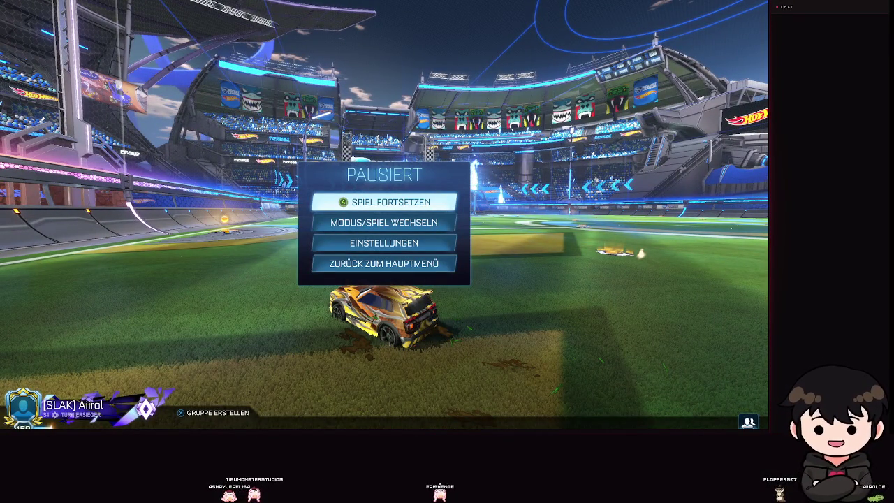
{"action": "key", "text": "alt+Tab"}
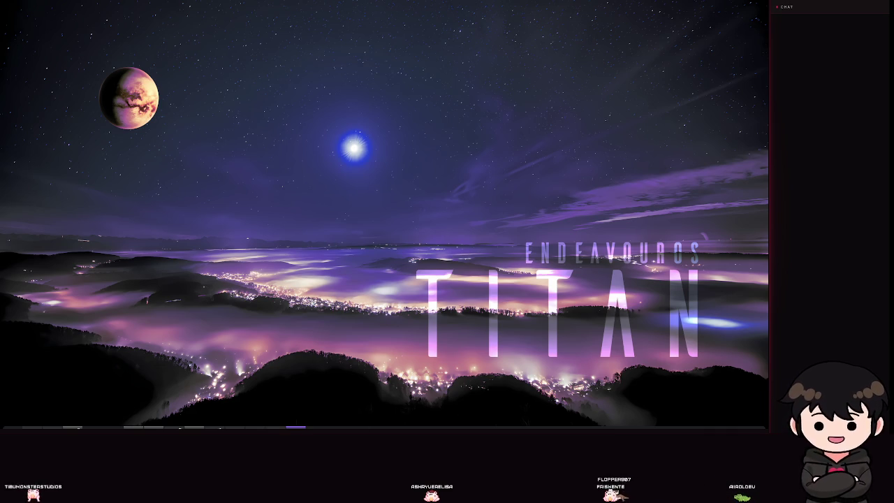
Return to Rocket League, resume the free-play session, then leave the pause menu
{"action": "key", "text": "alt+Tab"}
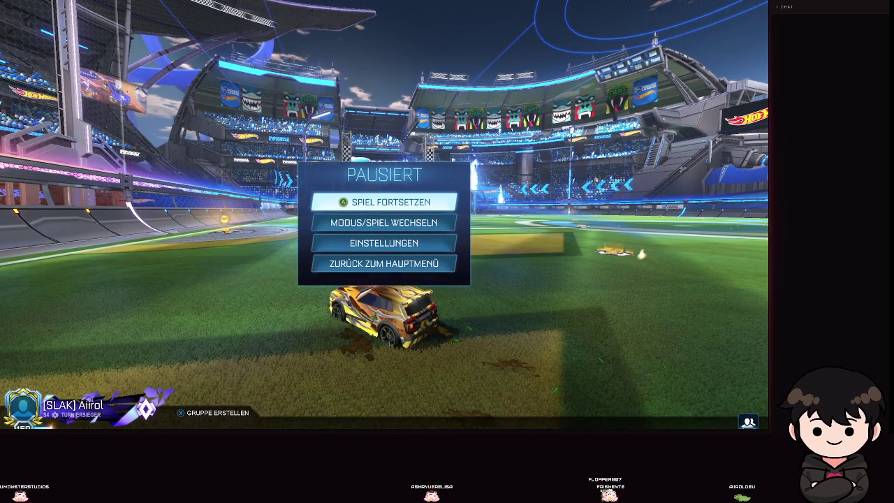
{"action": "key", "text": "Return"}
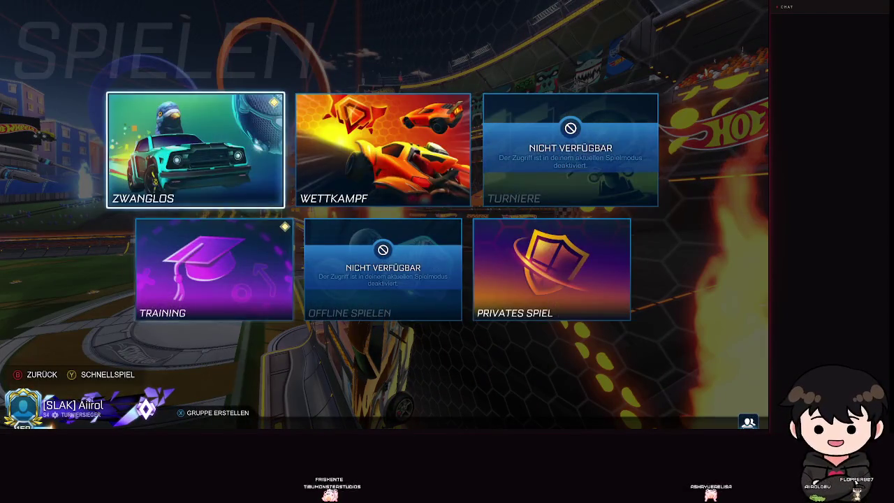
{"action": "key", "text": "Escape"}
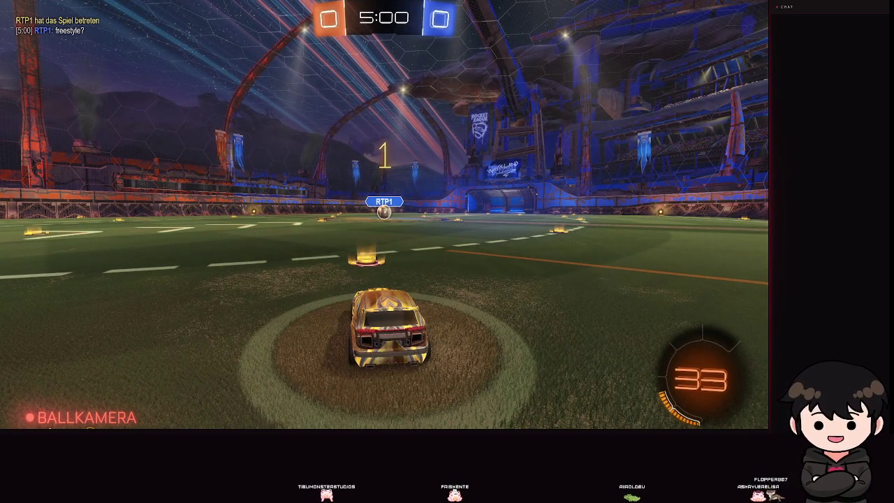
Send the 'Okay.' reaction and take the kickoff with a flip, boost and aerial
{"action": "key", "text": "3"}
{"action": "key", "text": "4"}
{"action": "key", "text": "w"}
{"action": "key", "text": "space"}
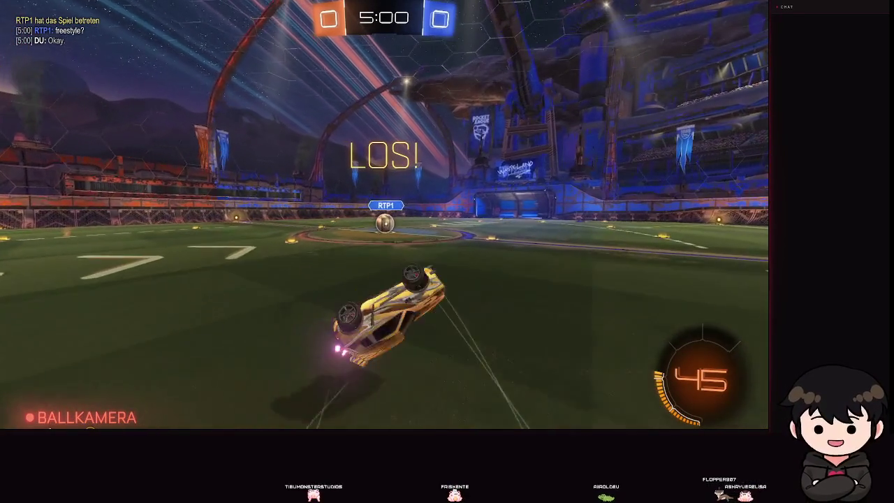
{"action": "key", "text": "shift"}
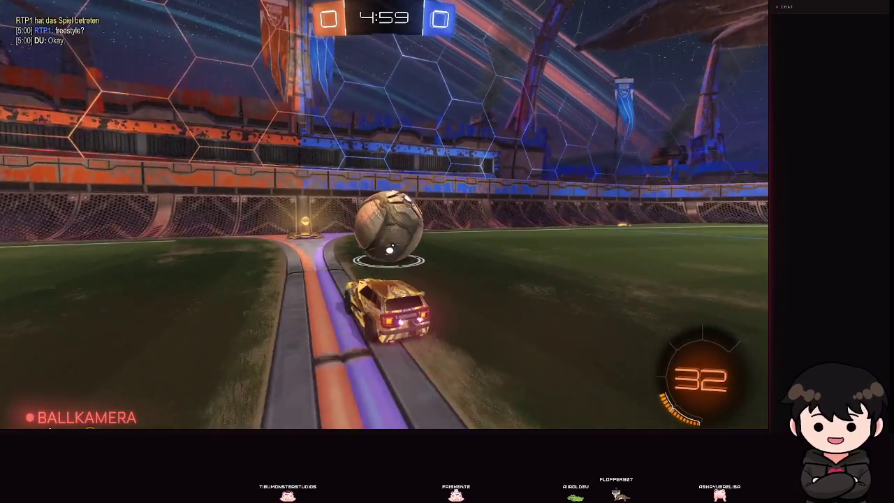
{"action": "key", "text": "space"}
{"action": "key", "text": "shift"}
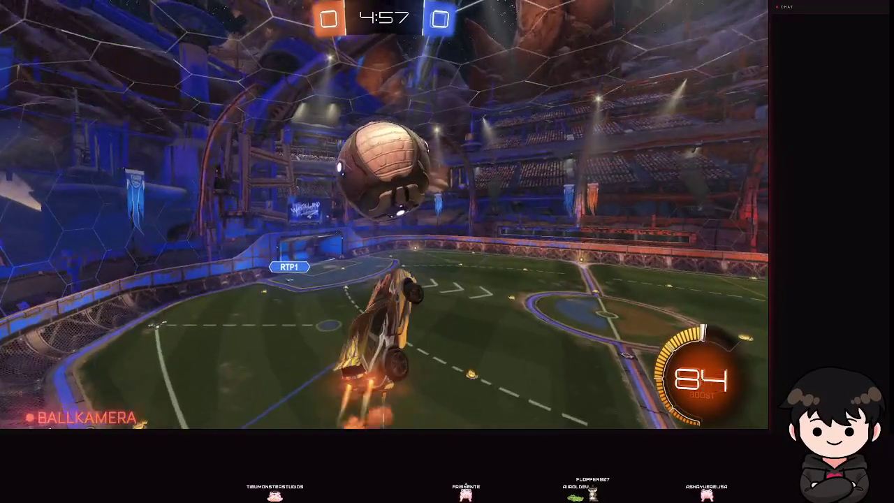
{"action": "key", "text": "shift"}
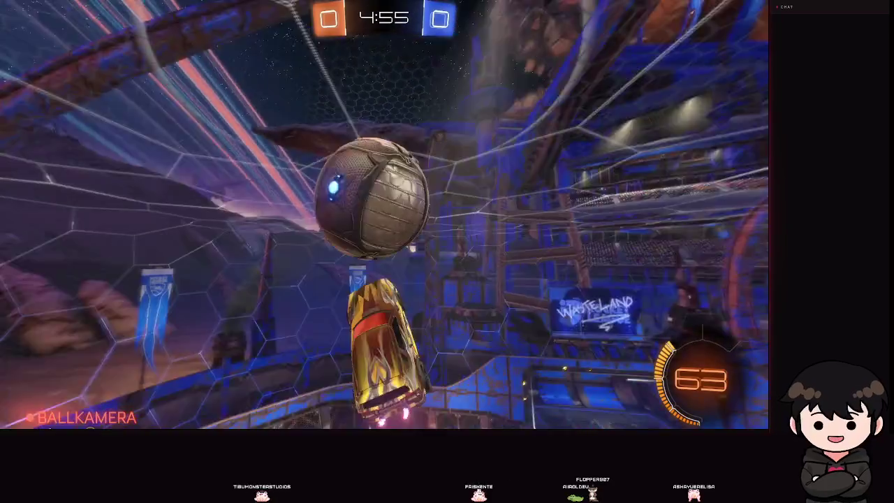
{"action": "key", "text": "y"}
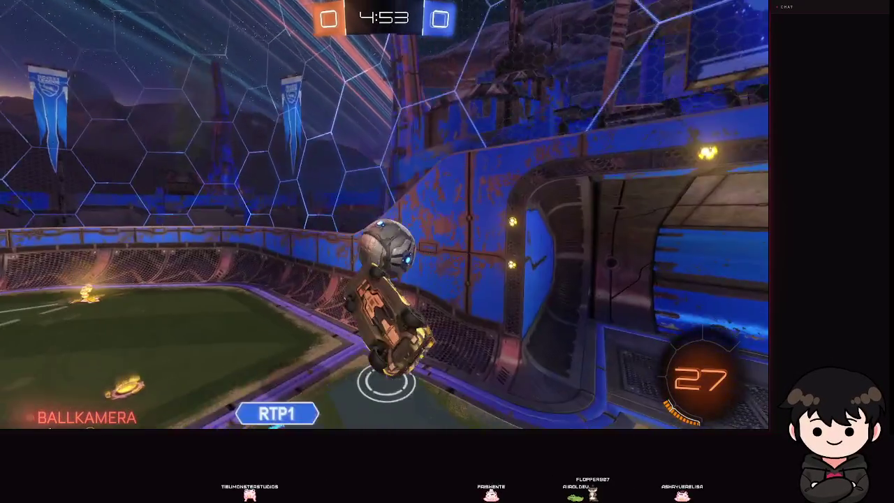
Maneuver around the field, toggling ball cam and collecting boost along the wall
{"action": "key", "text": "d"}
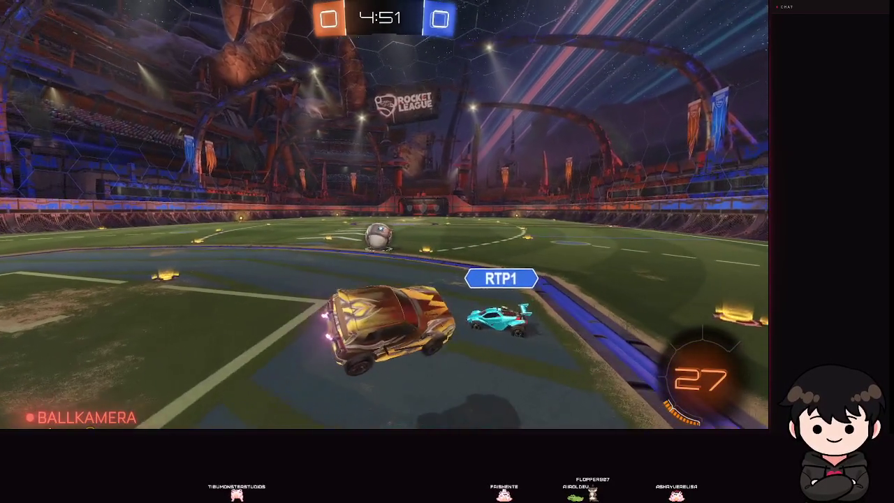
{"action": "key", "text": "a"}
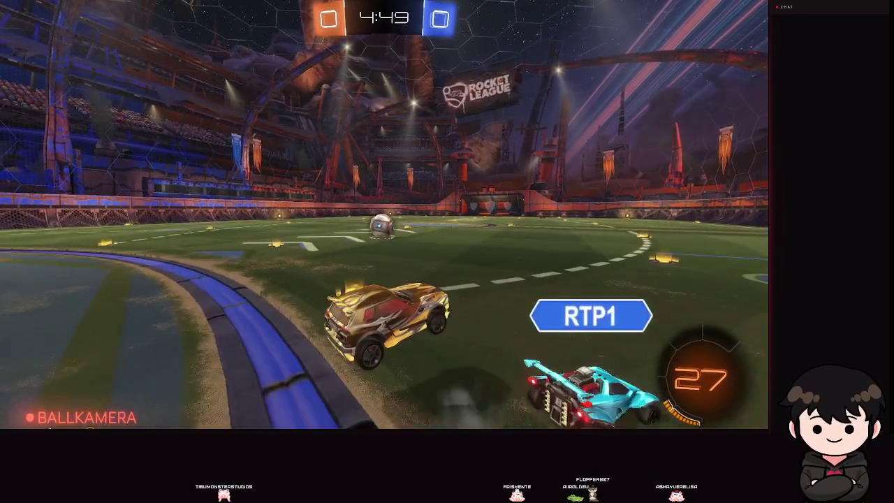
{"action": "key", "text": "d"}
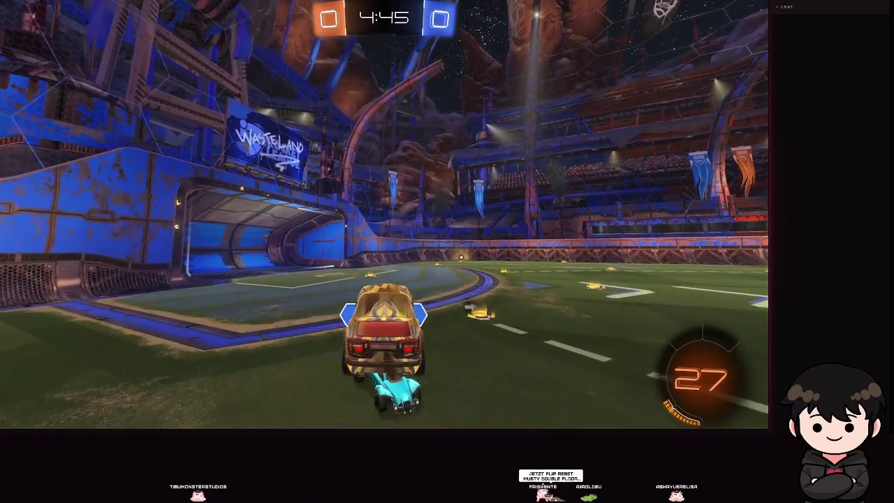
{"action": "key", "text": "a"}
{"action": "key", "text": "space"}
{"action": "key", "text": "space"}
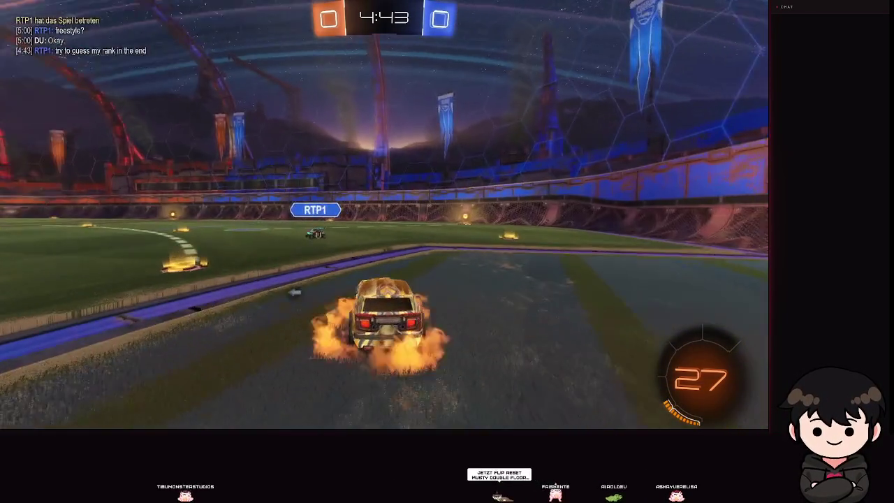
{"action": "key", "text": "a"}
{"action": "key", "text": "d"}
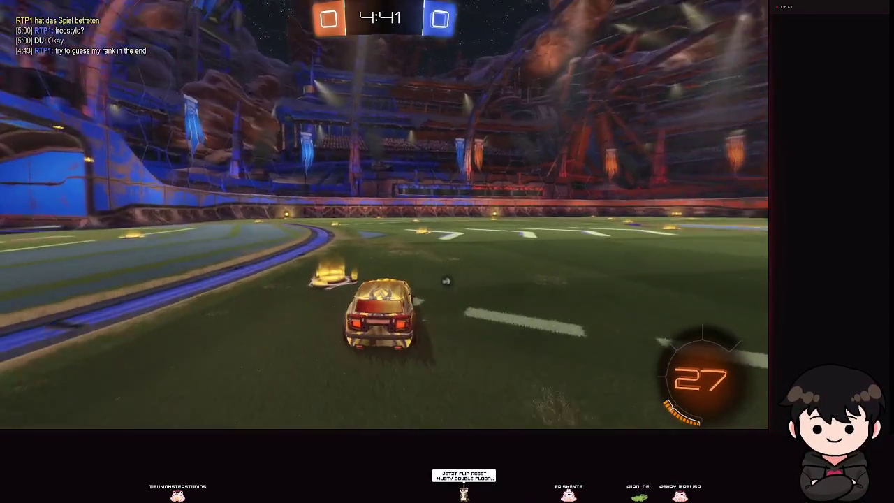
{"action": "key", "text": "y"}
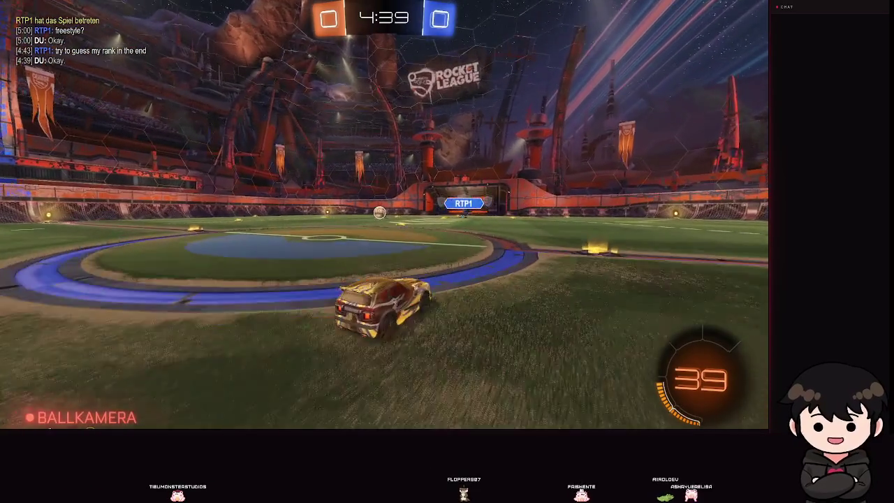
{"action": "key", "text": "shift"}
{"action": "key", "text": "d"}
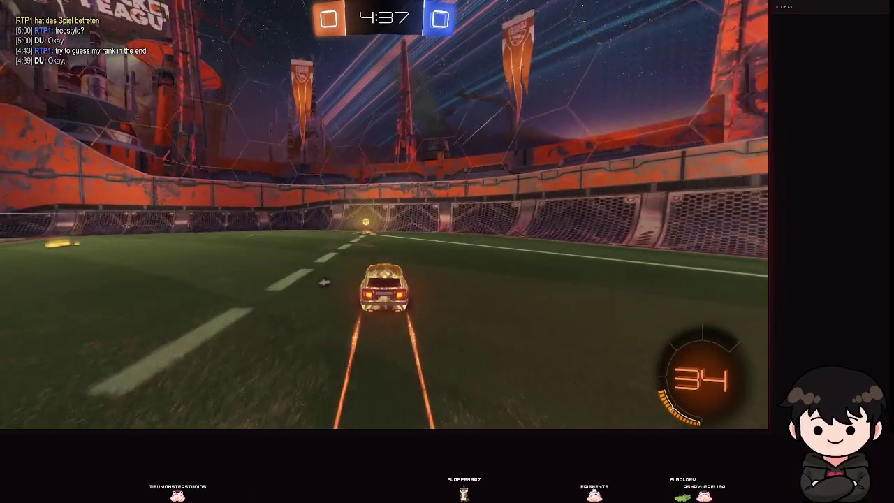
{"action": "key", "text": "y"}
{"action": "key", "text": "w"}
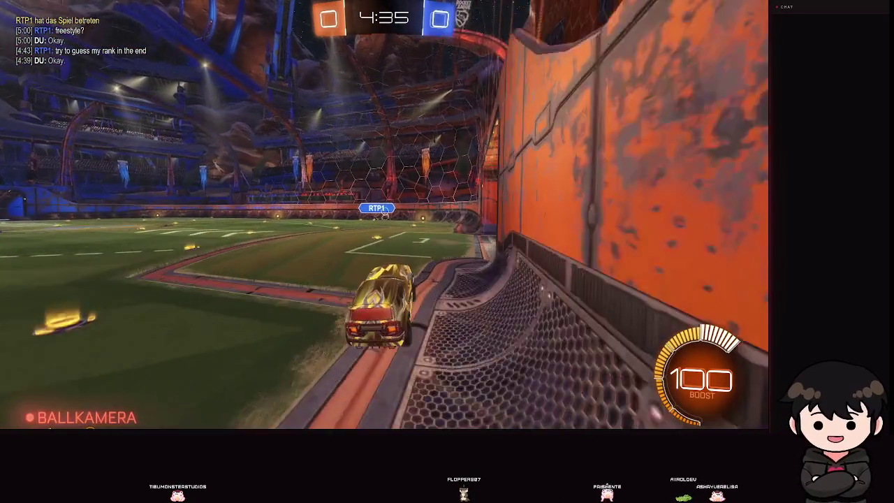
Defend the goal with a clearing save, then send the 'Wie geplant.' reaction
{"action": "key", "text": "w"}
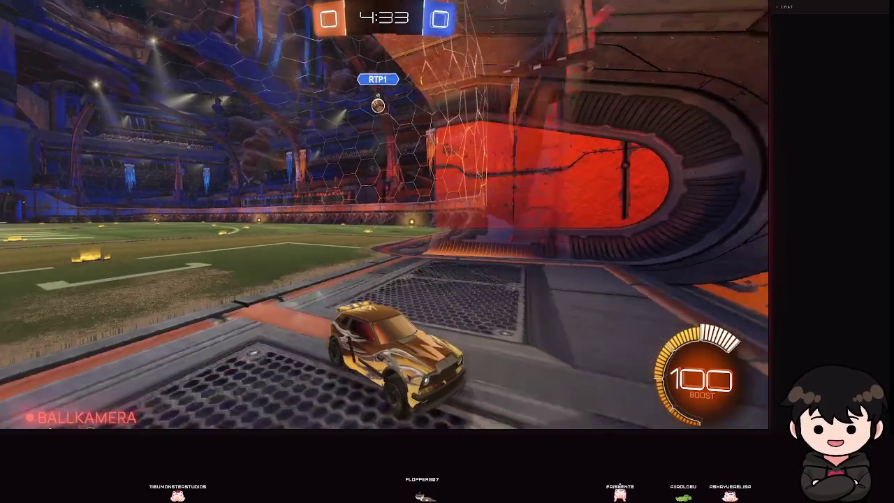
{"action": "key", "text": "w"}
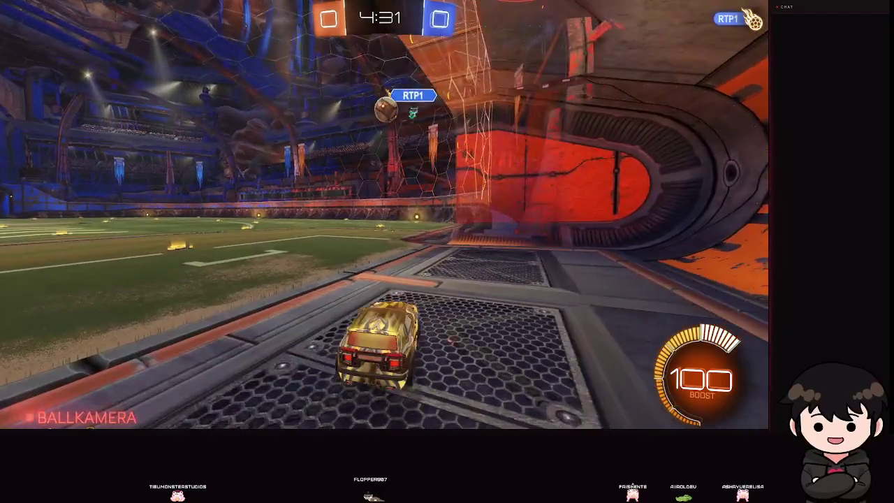
{"action": "key", "text": "space"}
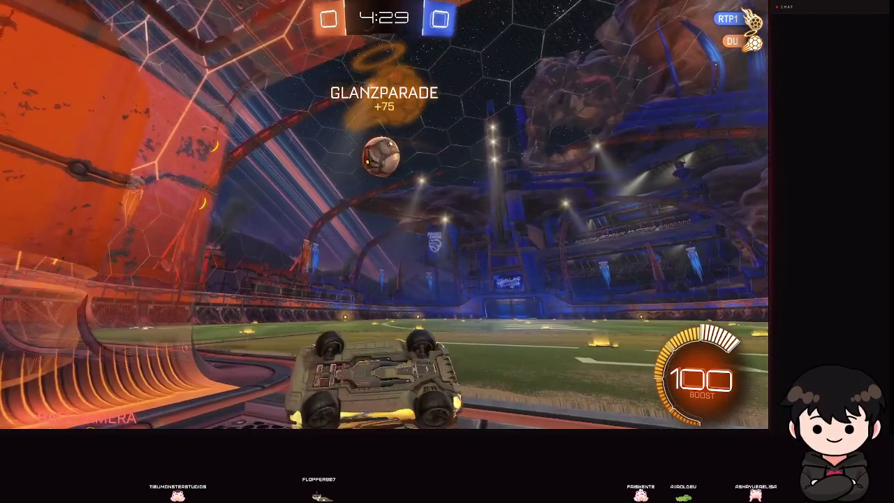
{"action": "key", "text": "w"}
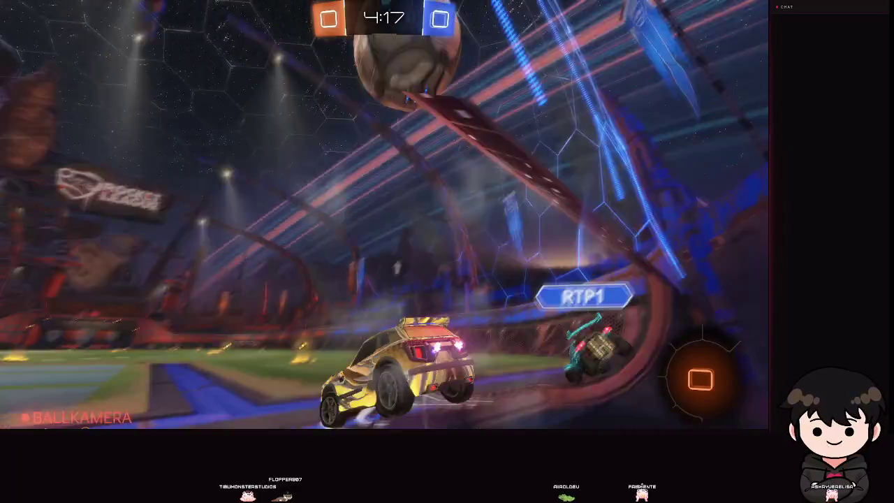
{"action": "key", "text": "space"}
{"action": "key", "text": "3"}
{"action": "key", "text": "1"}
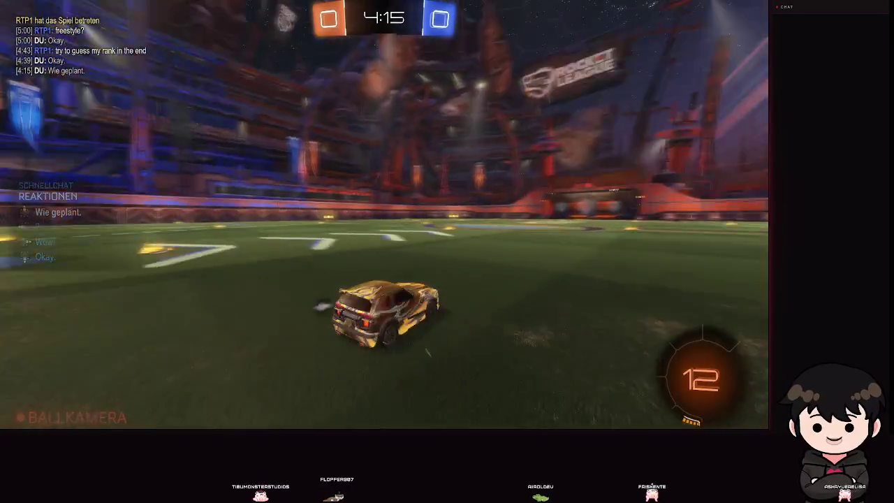